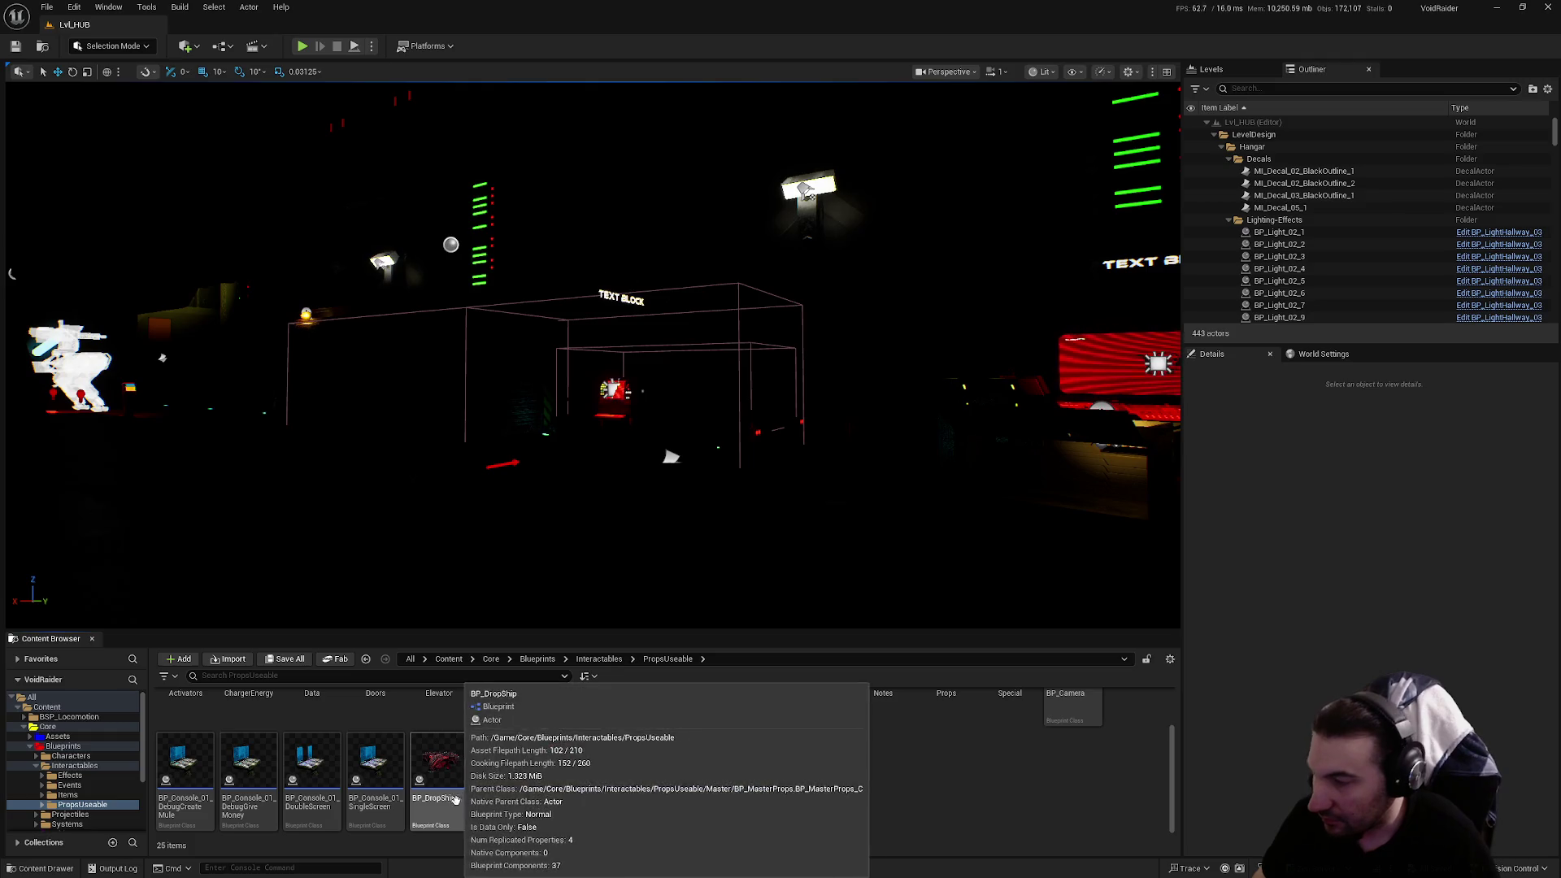
Open BP_DropShip in its Viewport and close the CreateMule, mission-complete and quota replication graphs
double_click(454, 790)
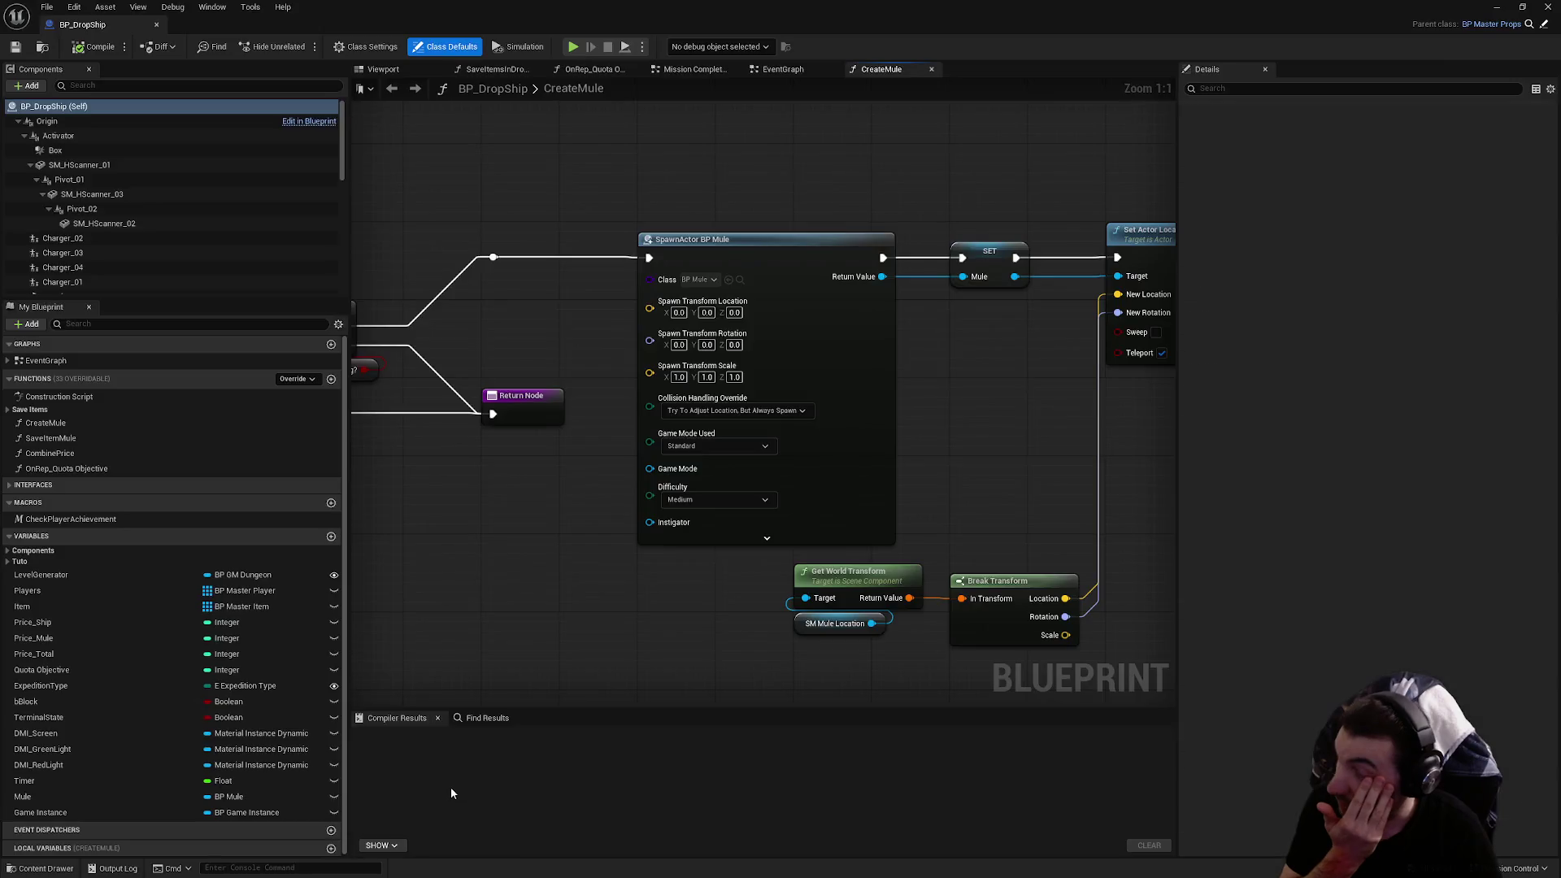
click(382, 70)
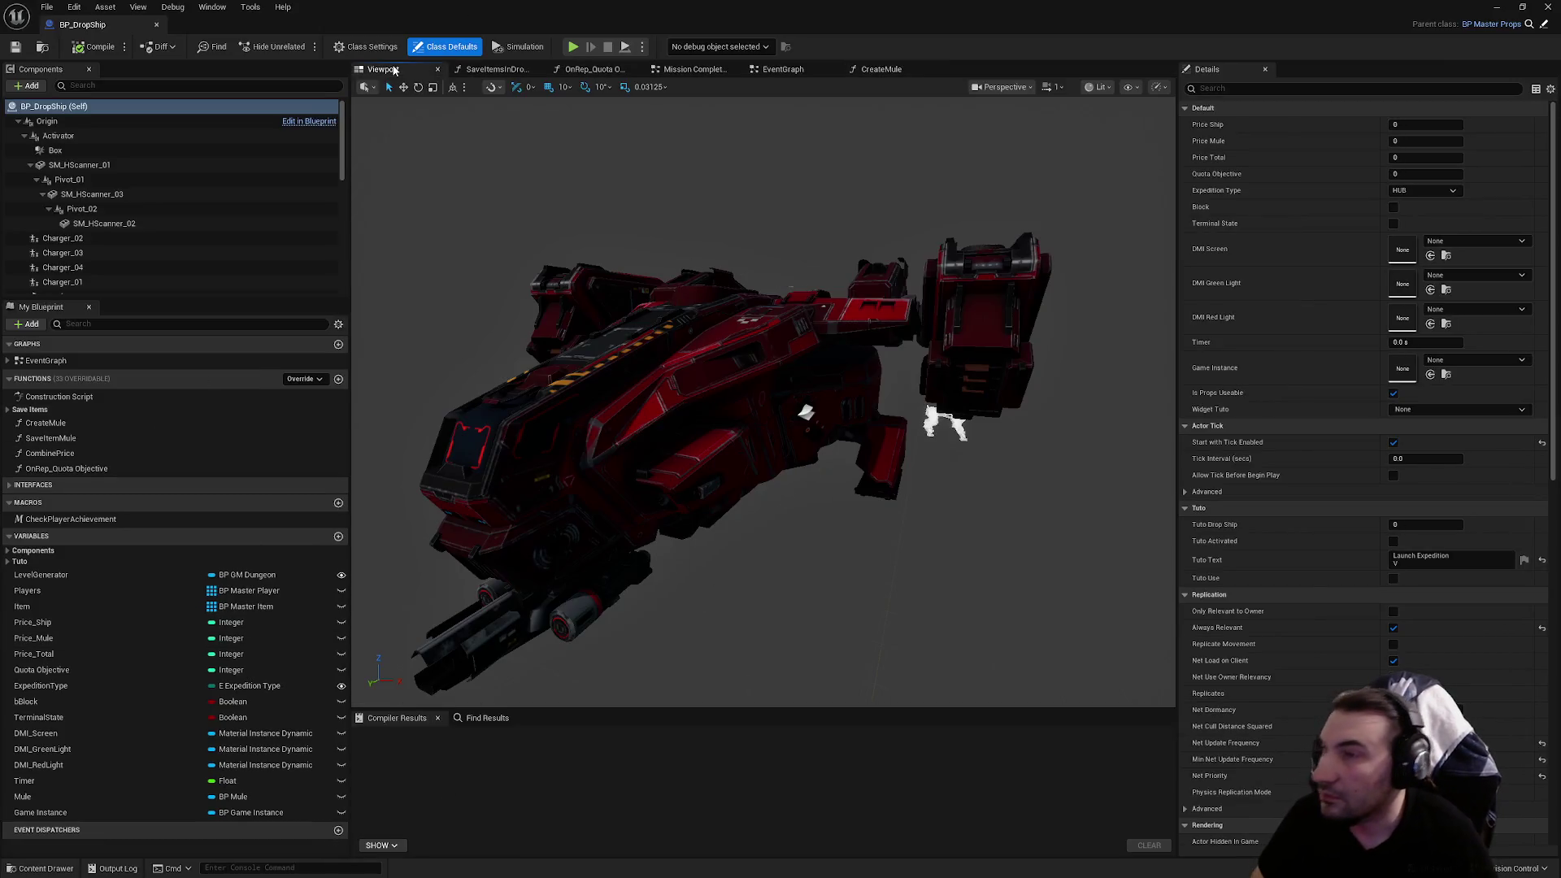
click(932, 70)
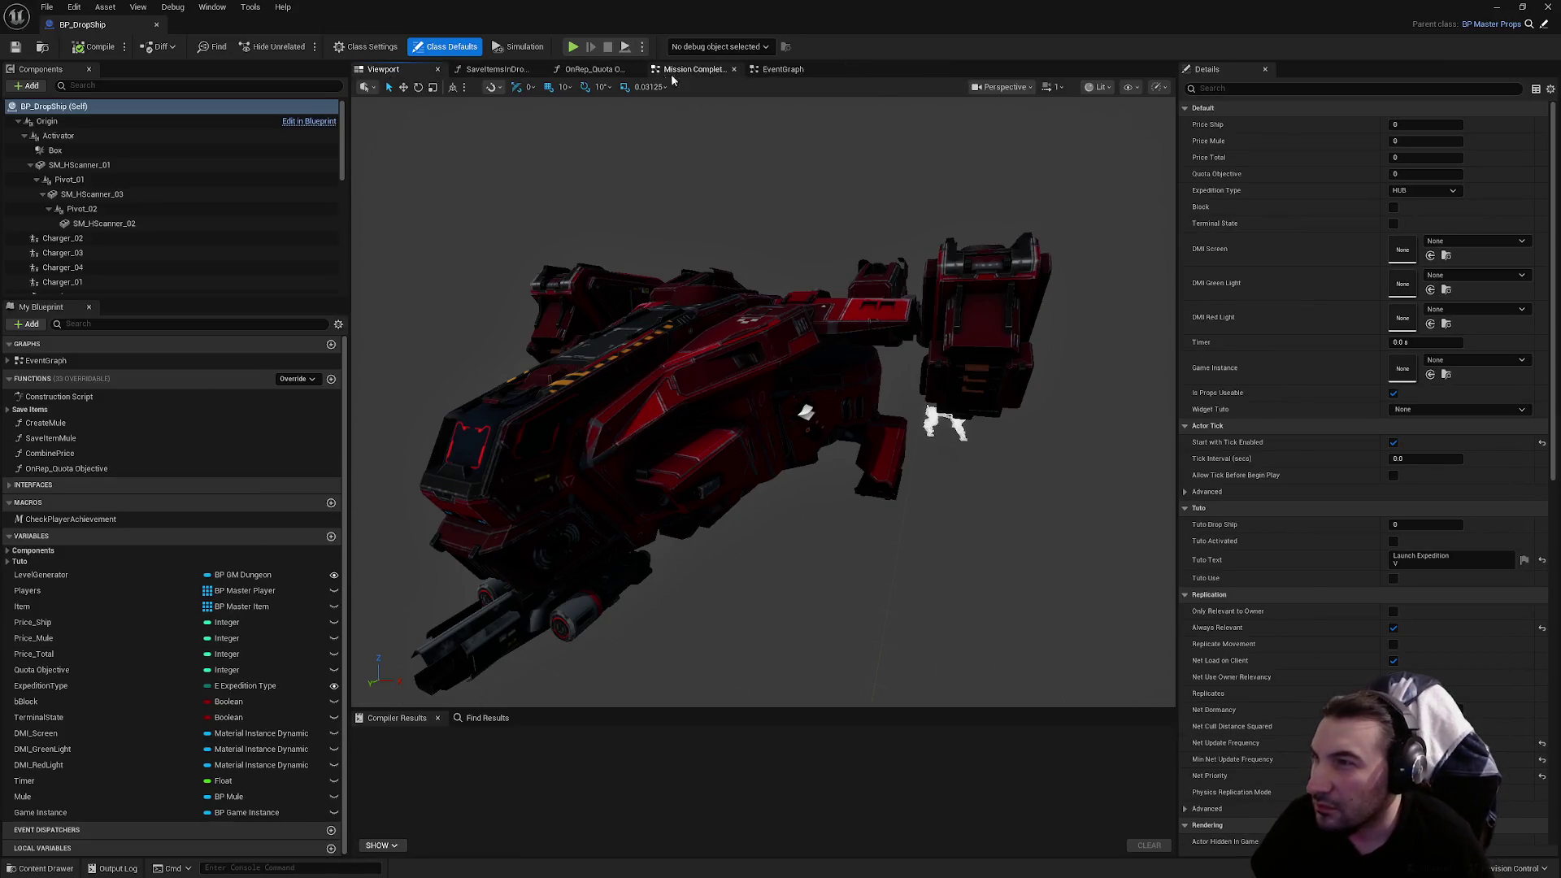
click(733, 70)
click(637, 70)
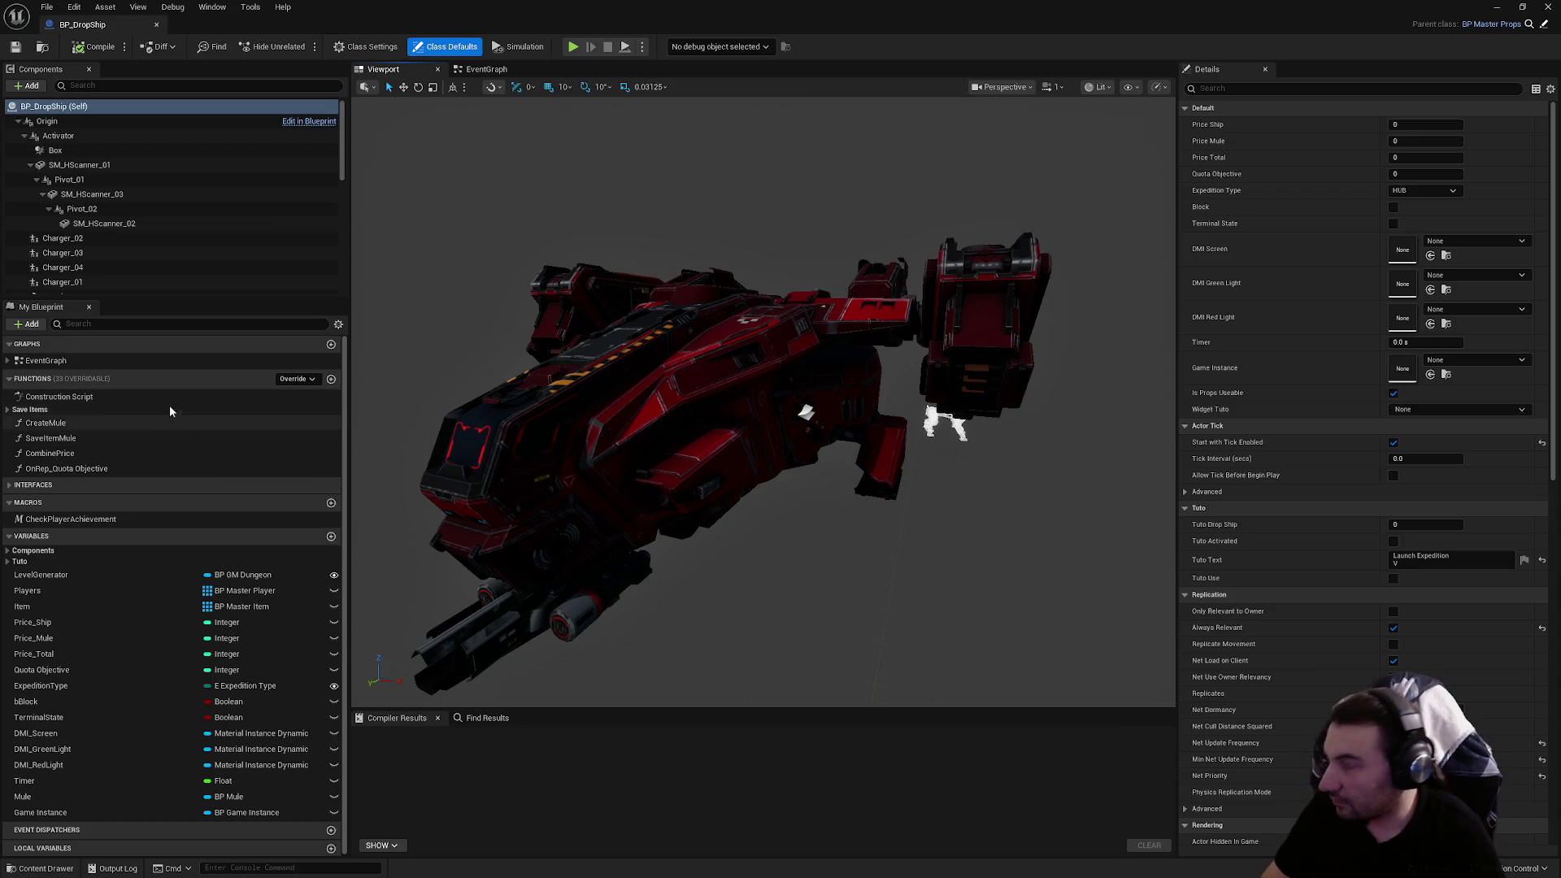
Select the SpotLight component and focus the view on it
scroll(120, 202, down, 5)
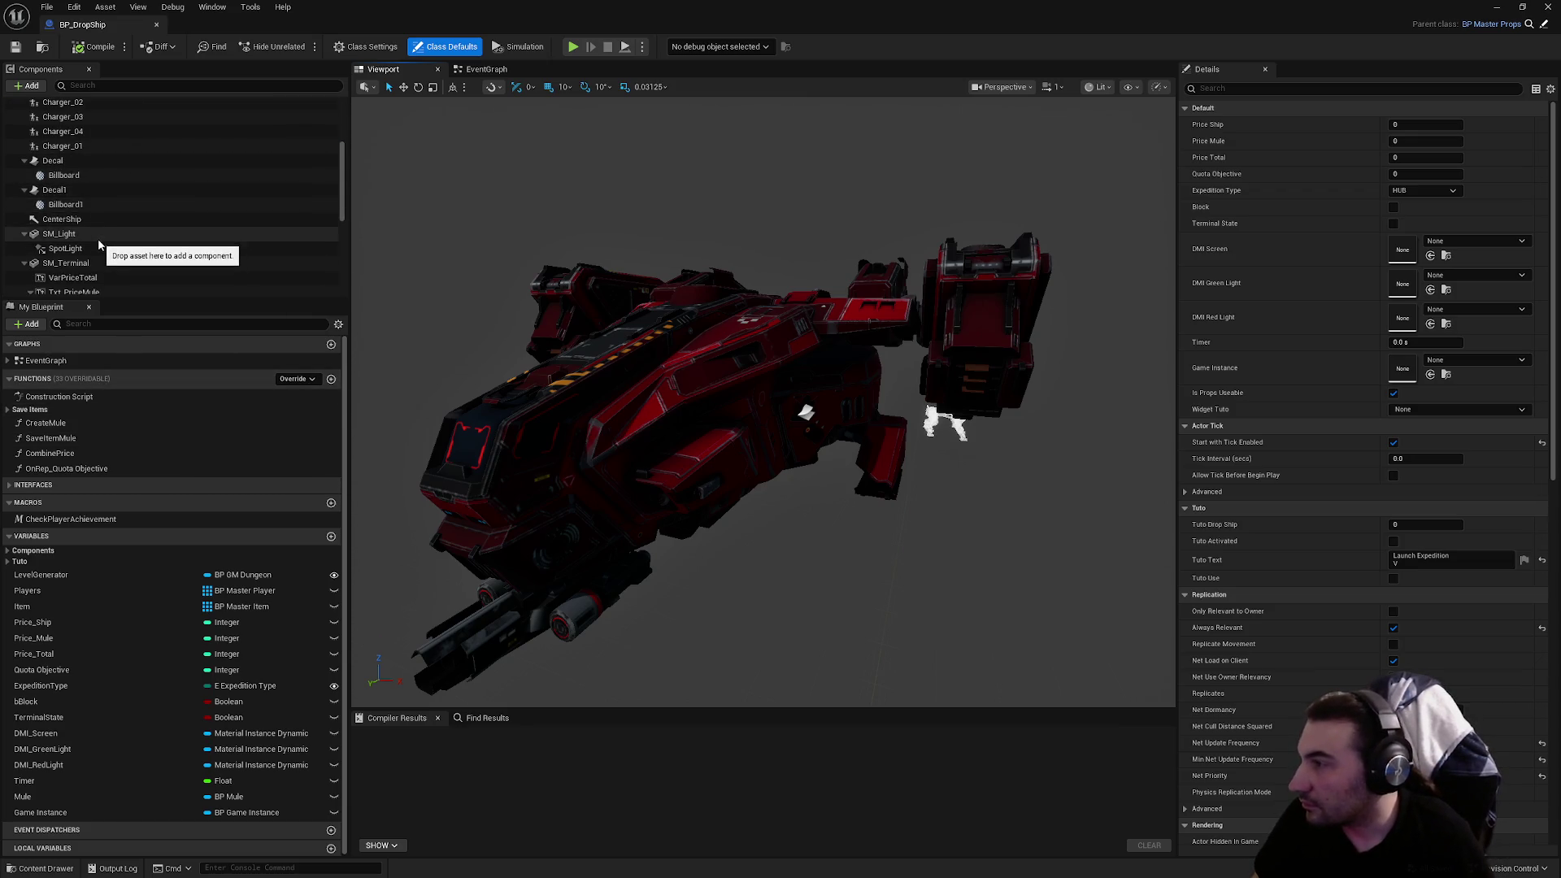
click(65, 189)
double_click(49, 190)
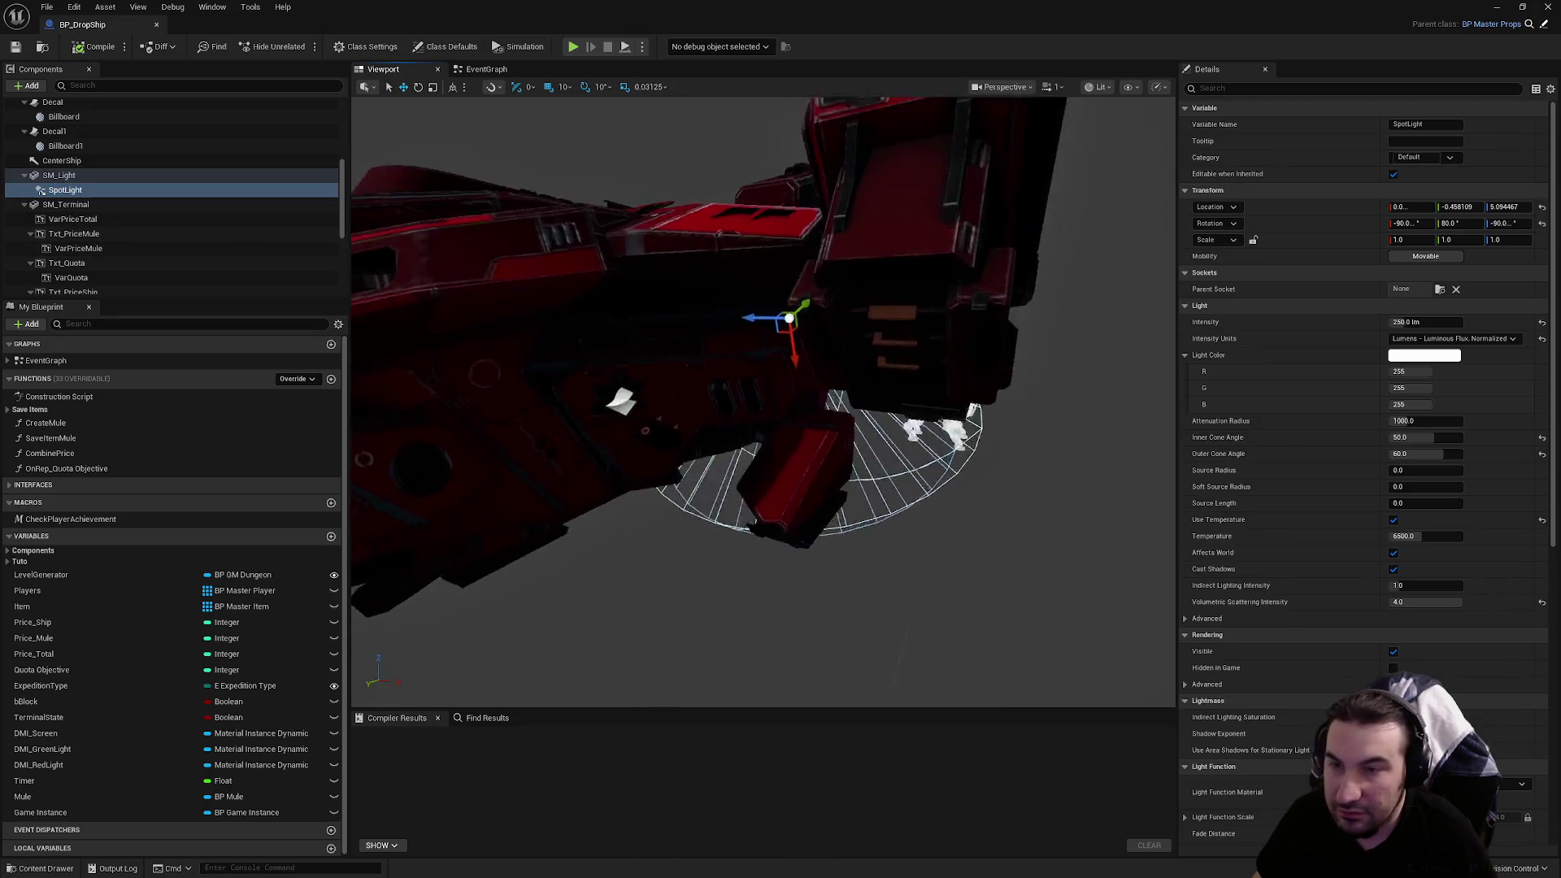
Frame the drop ship's spotlight and set Source Radius 5.0 and Source Length 35.0
drag(732, 407, 862, 378)
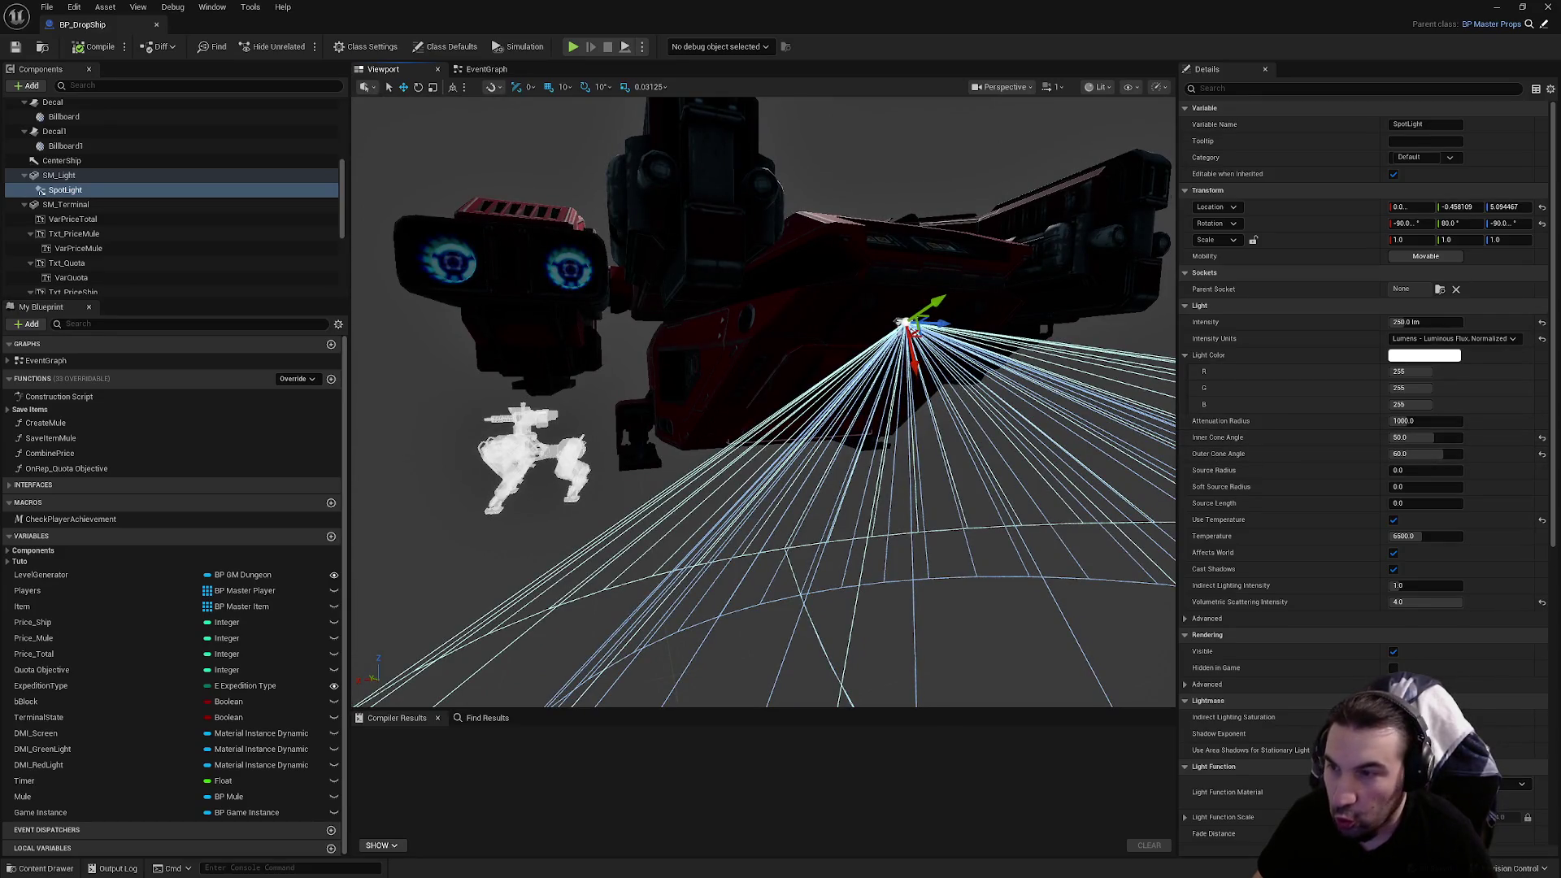
key(f)
mouse_move(764, 406)
mouse_down()
mouse_move(732, 415)
mouse_move(822, 423)
mouse_up()
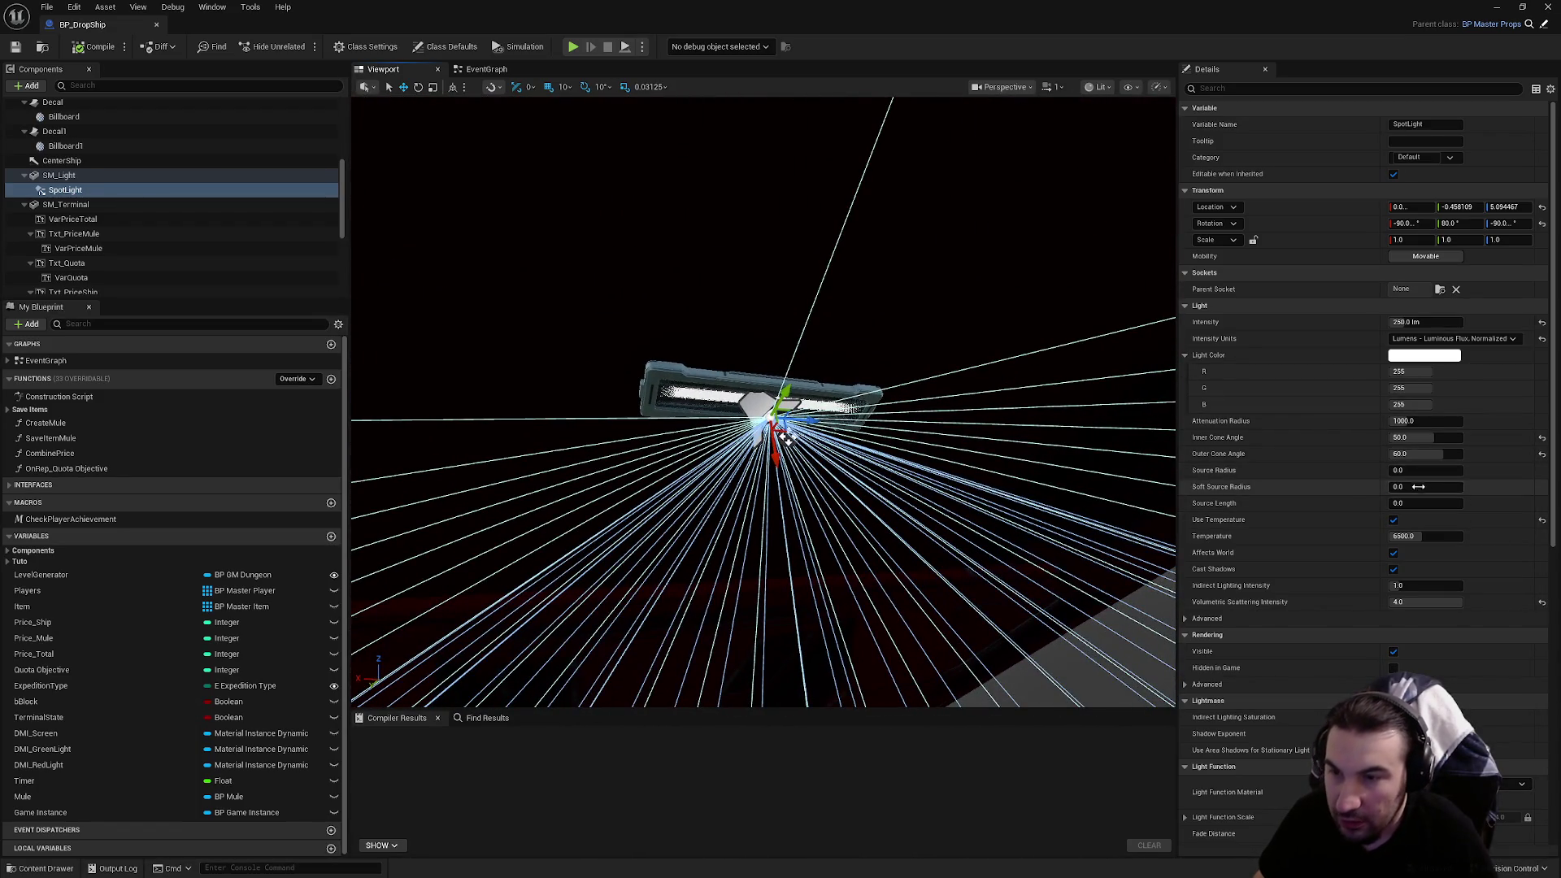
click(1411, 475)
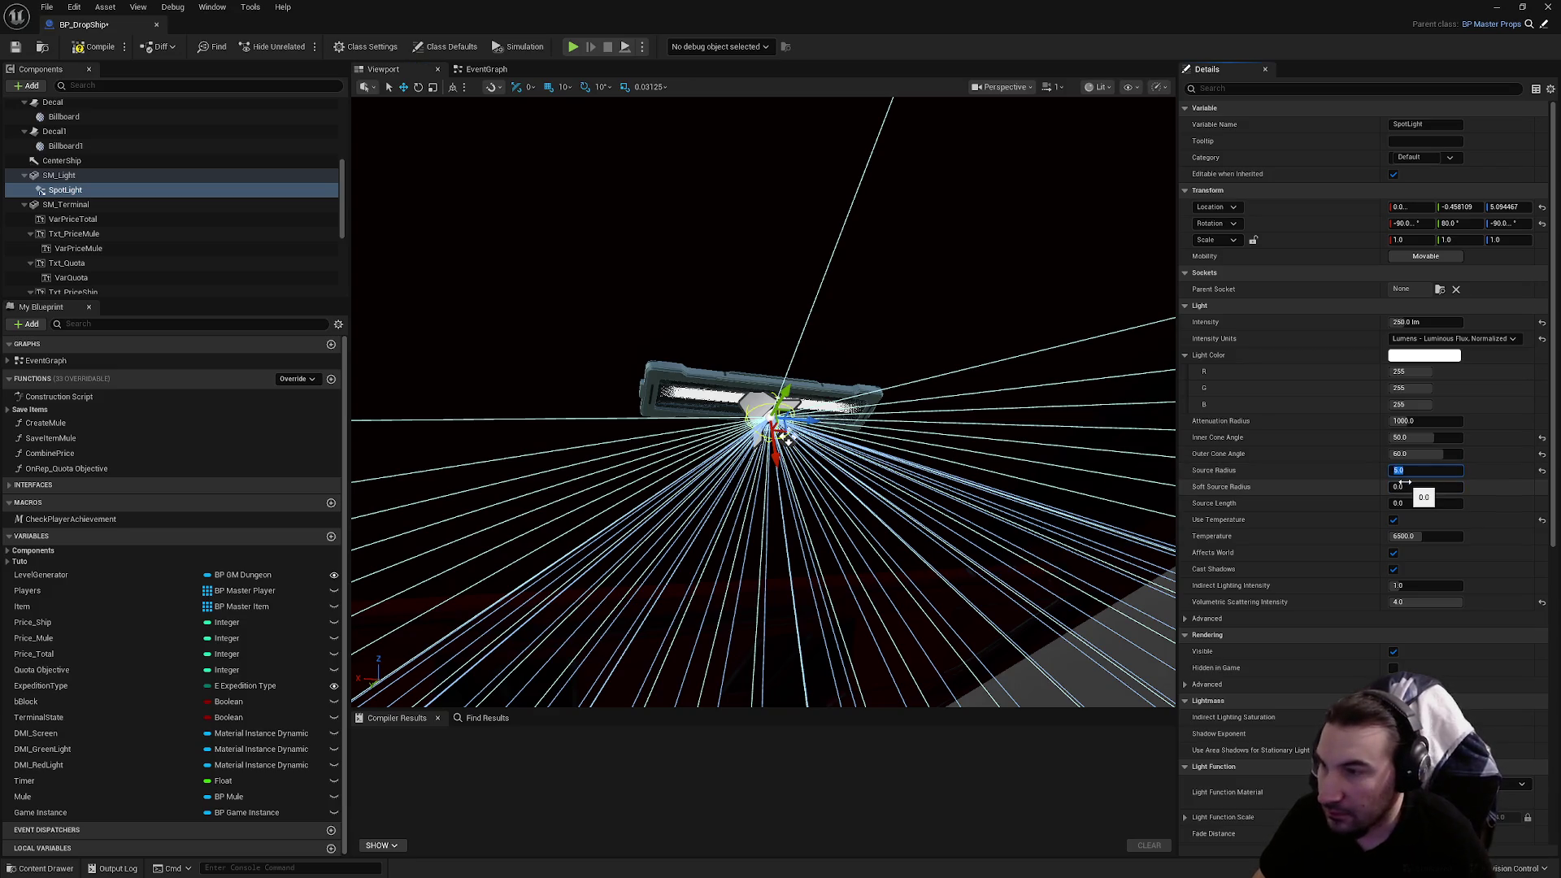
text(5)
key(Return)
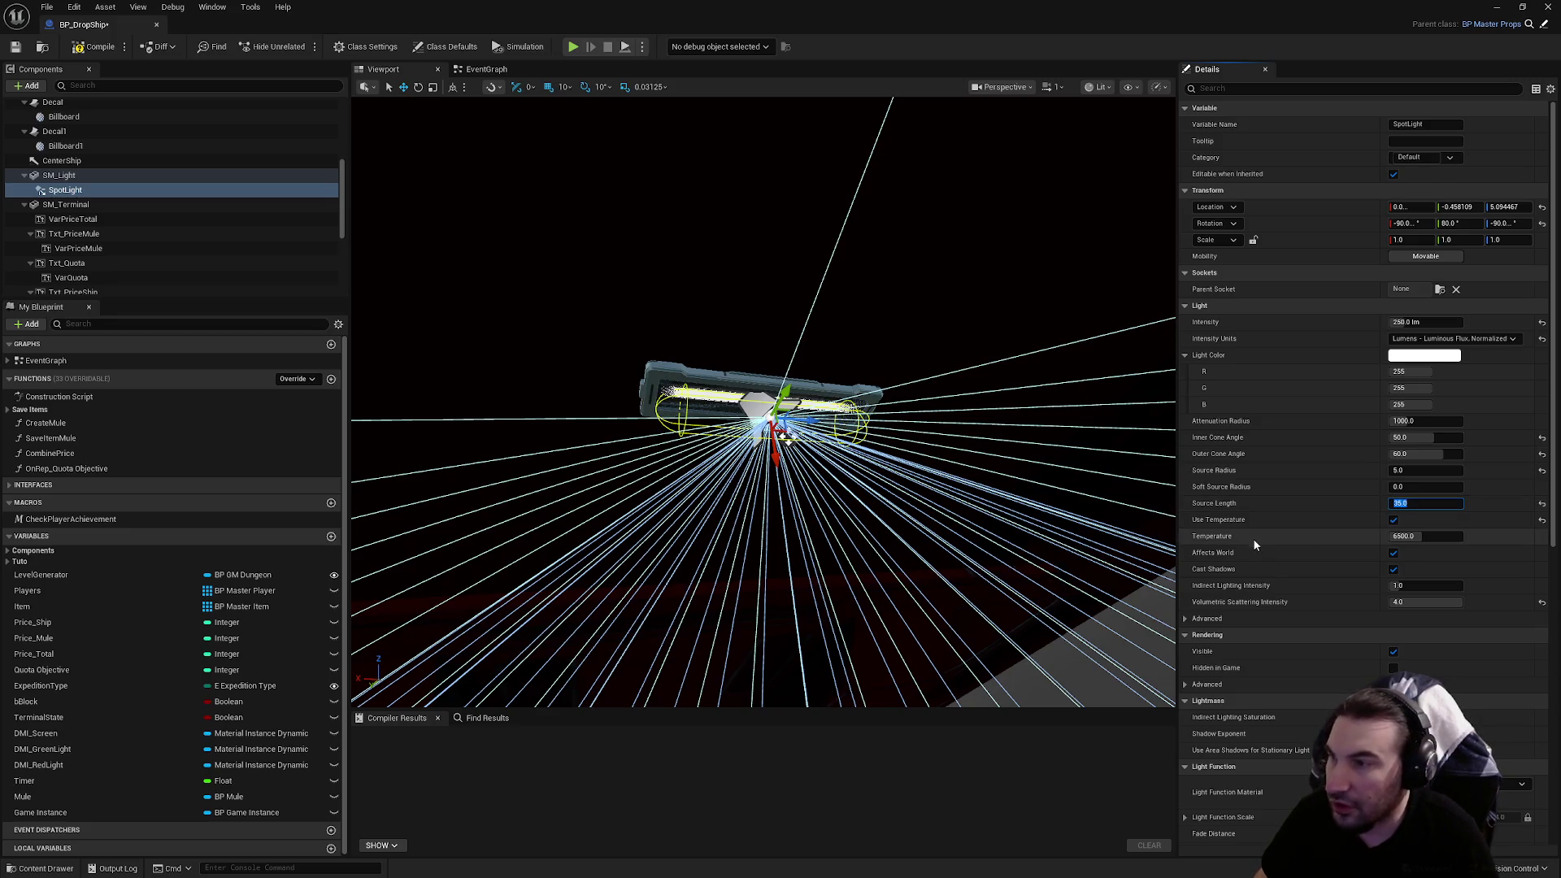
Compile and save the BP_DropShip blueprint
click(94, 49)
click(13, 49)
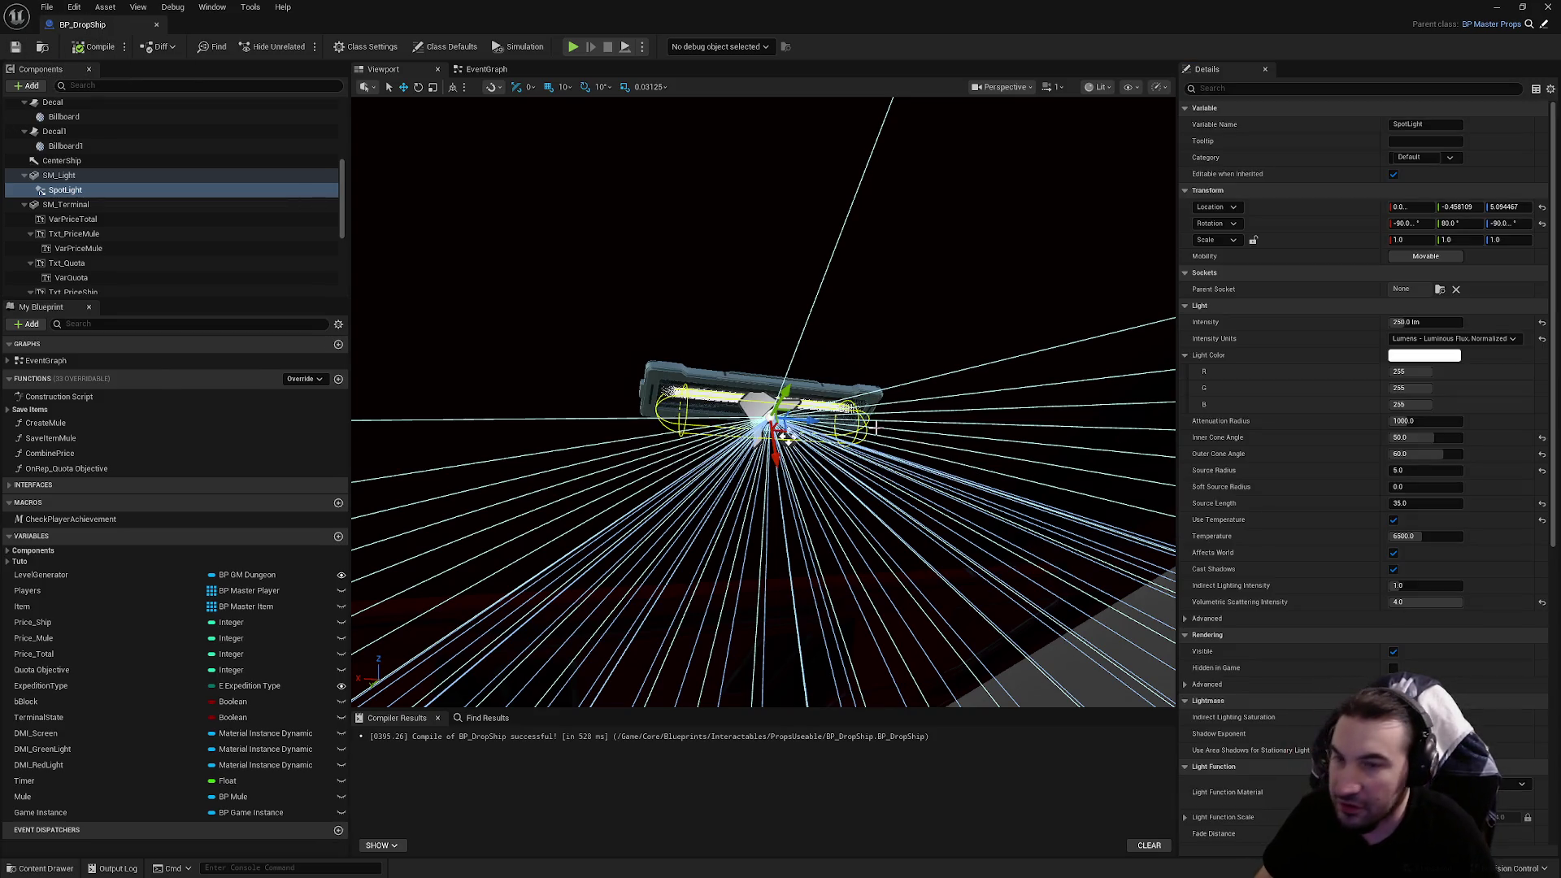
drag(848, 420, 840, 422)
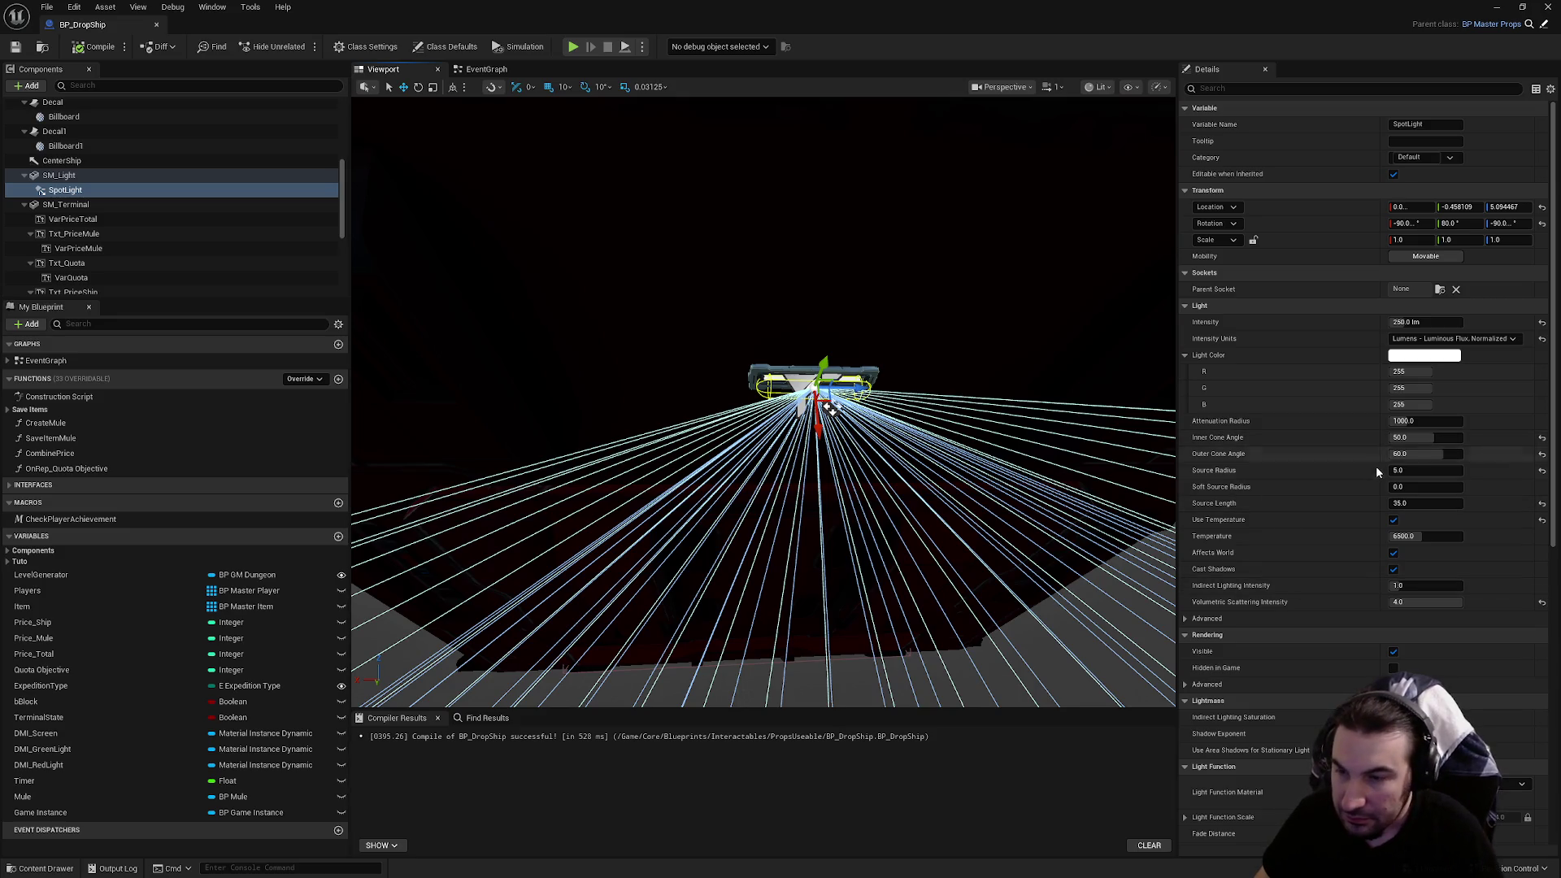
Disable the spotlight's Use Temperature, select SM_Light, recompile, and return to Lvl_HUB
click(1392, 522)
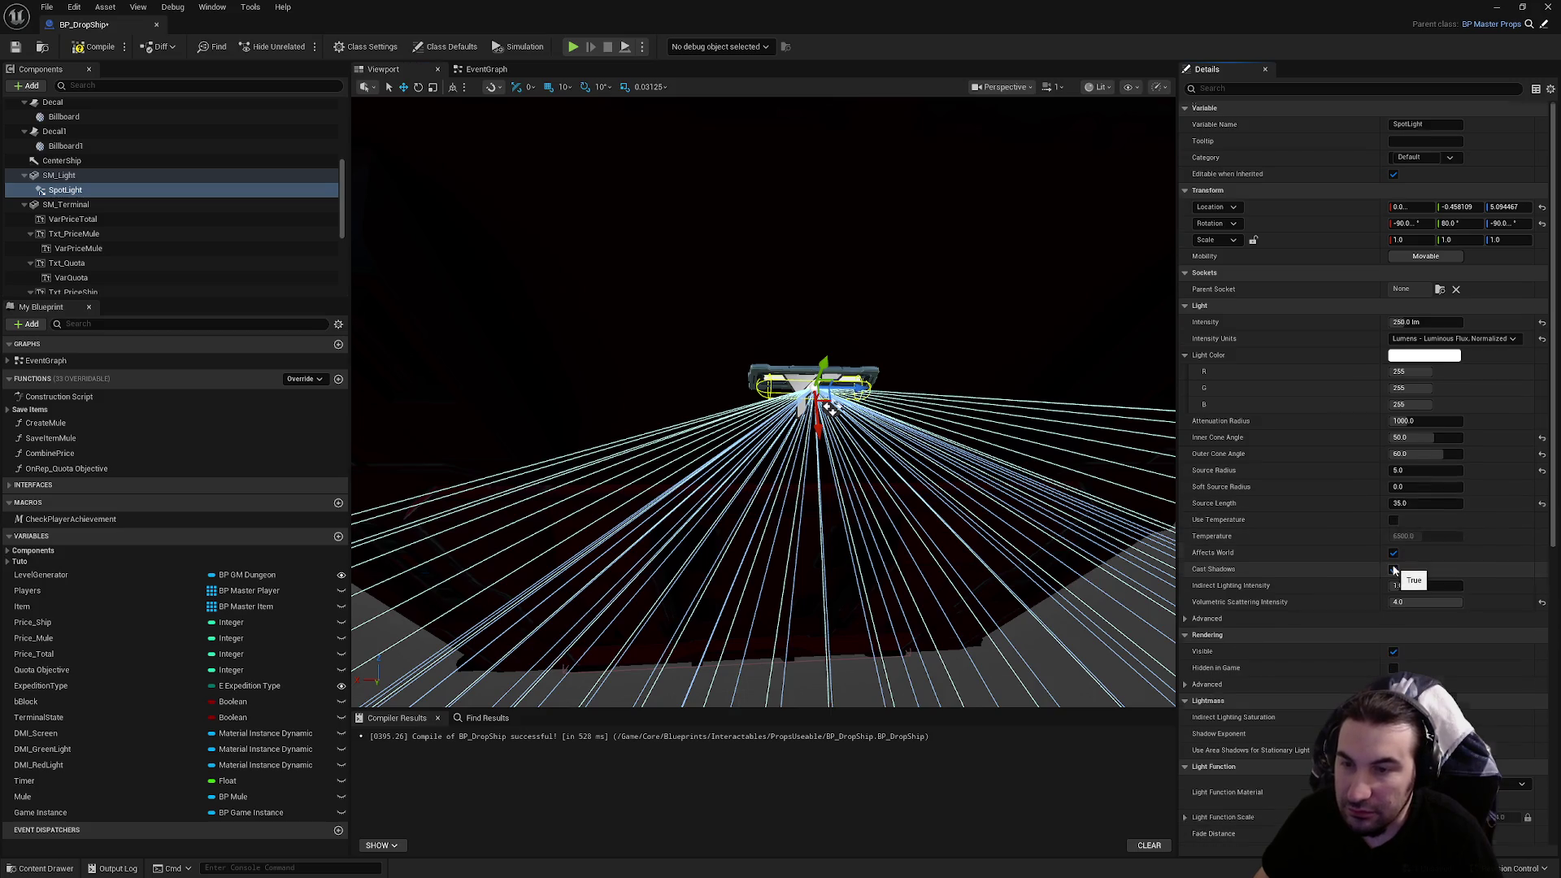
scroll(1382, 577, down, 1)
click(61, 175)
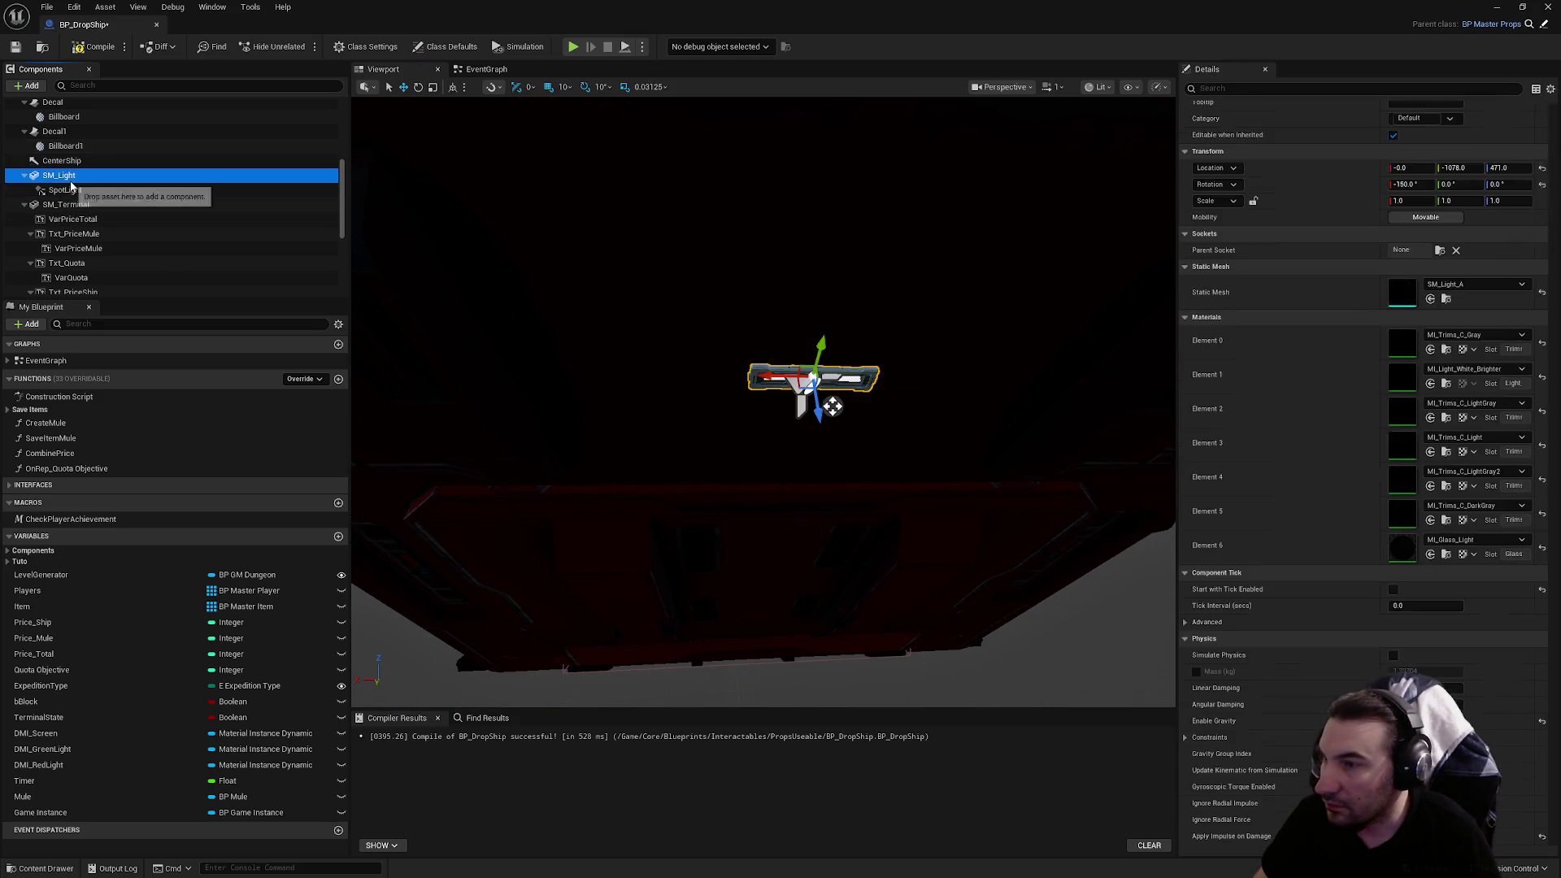
scroll(1429, 671, down, 14)
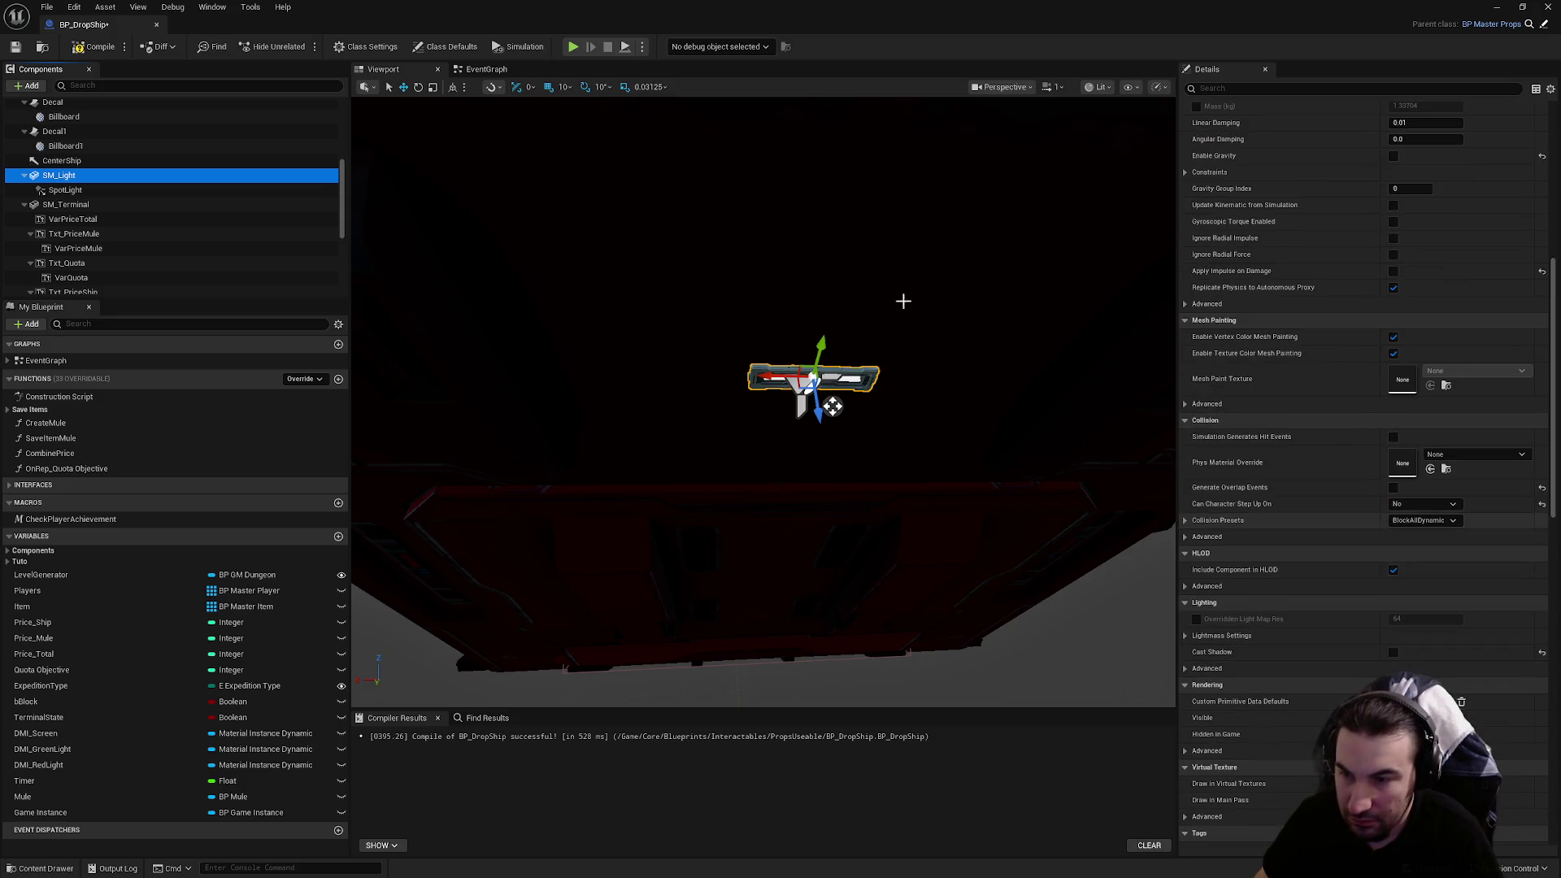
click(94, 47)
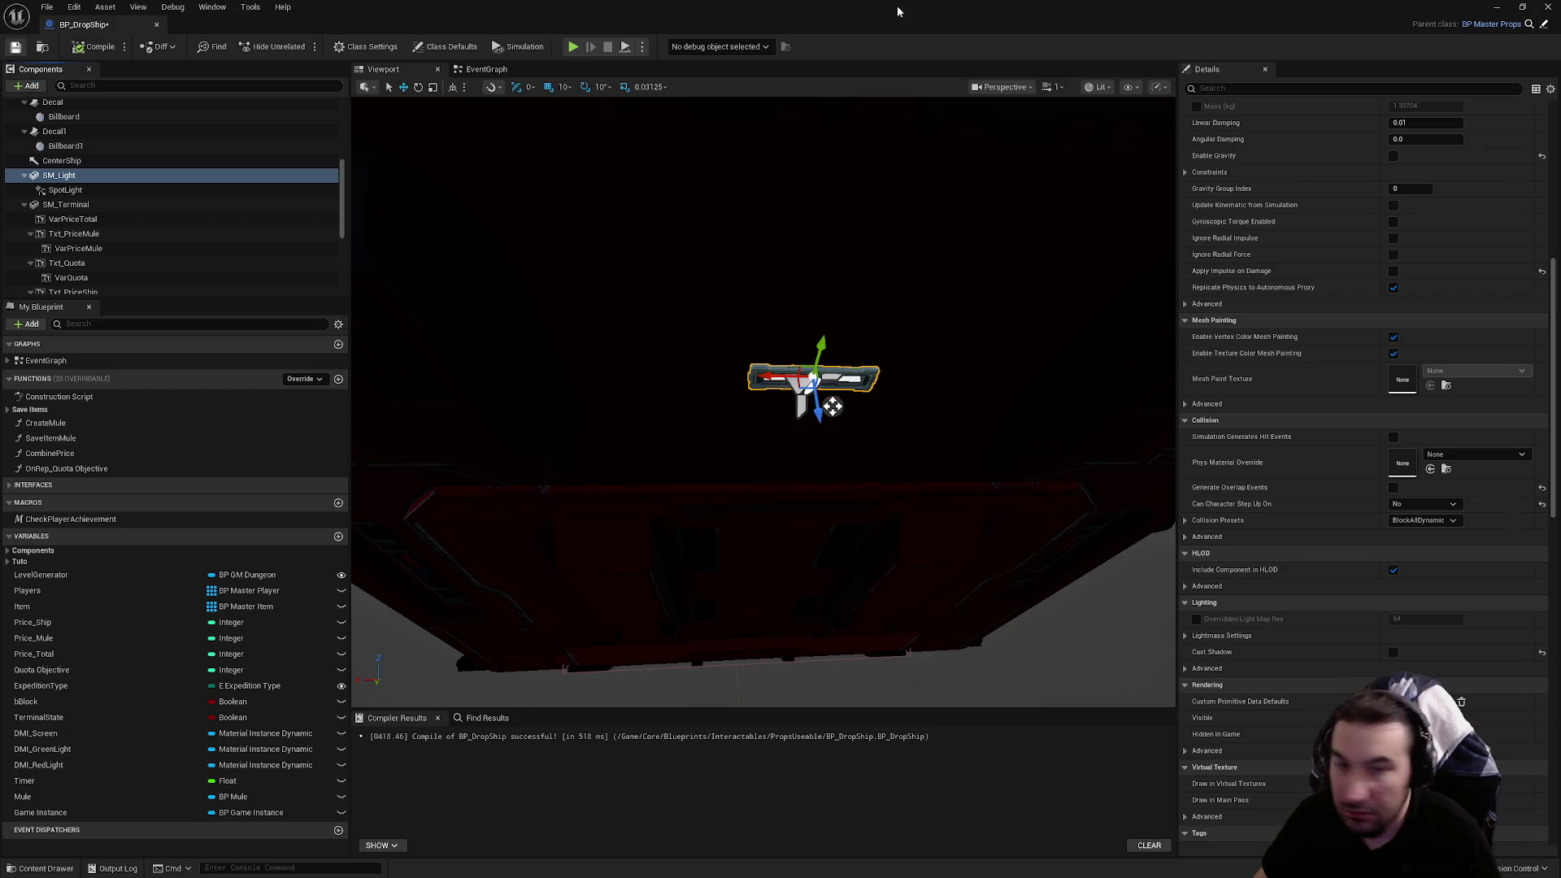
key(alt+Tab)
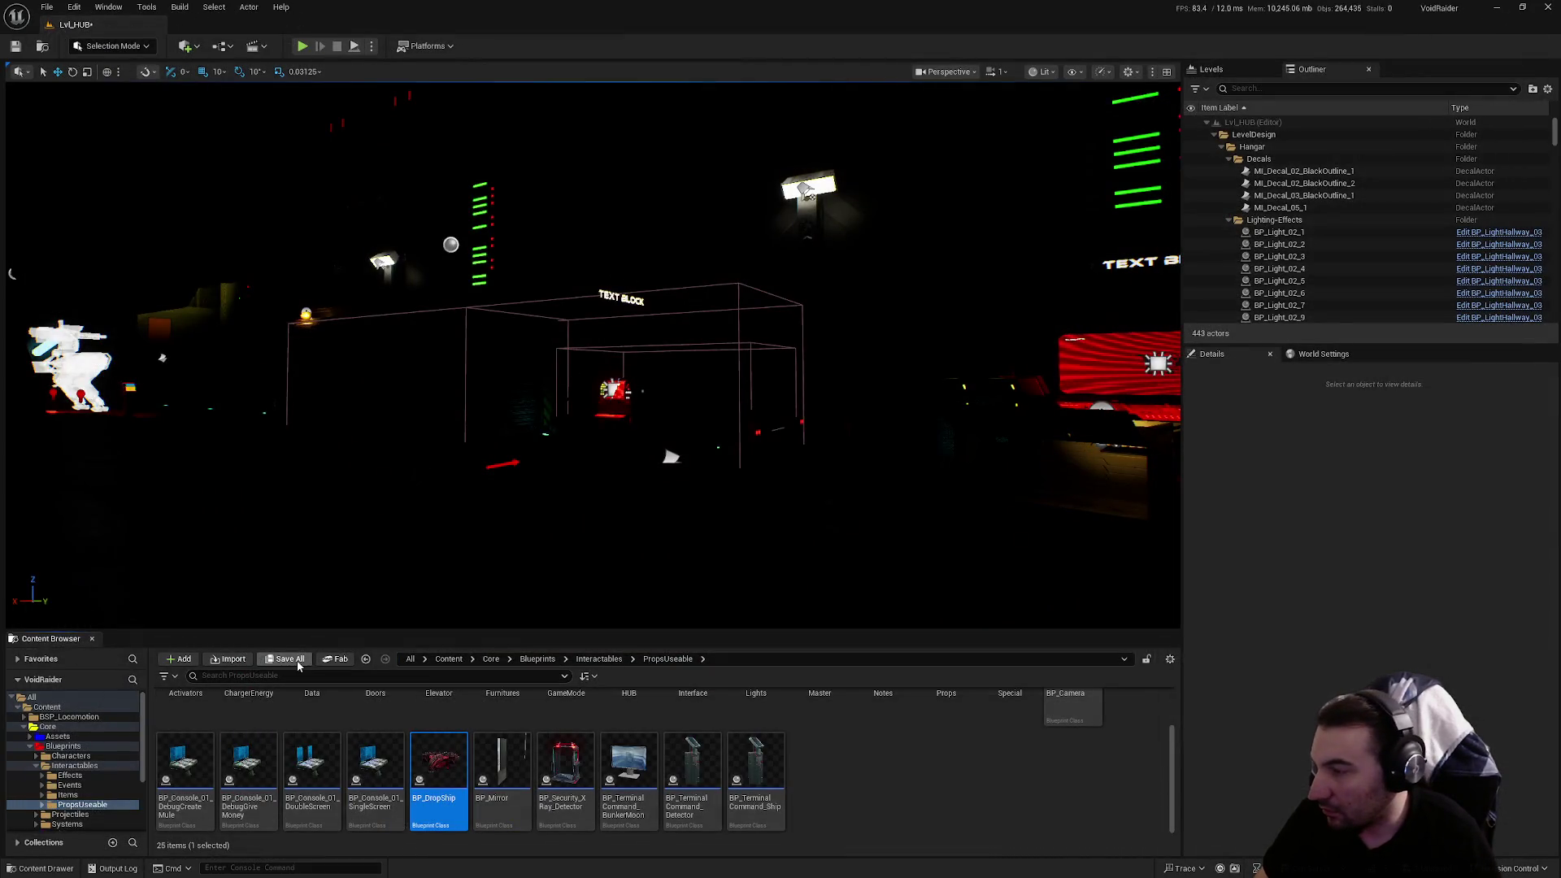
Save Lvl_HUB, then run and stop a Play-In-Editor test of it
click(285, 659)
click(867, 584)
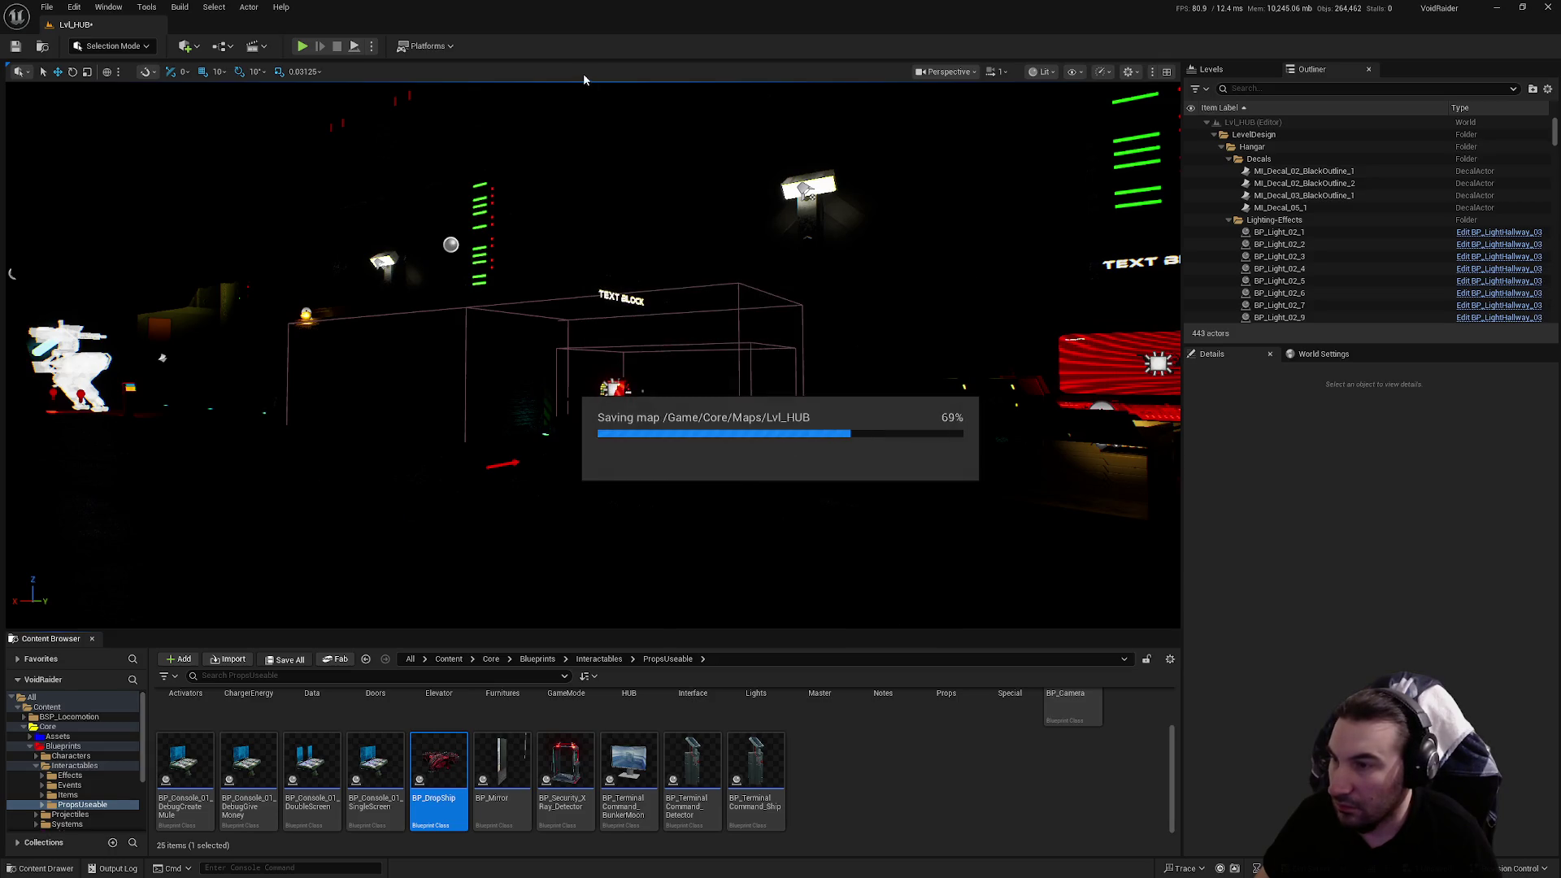
click(302, 46)
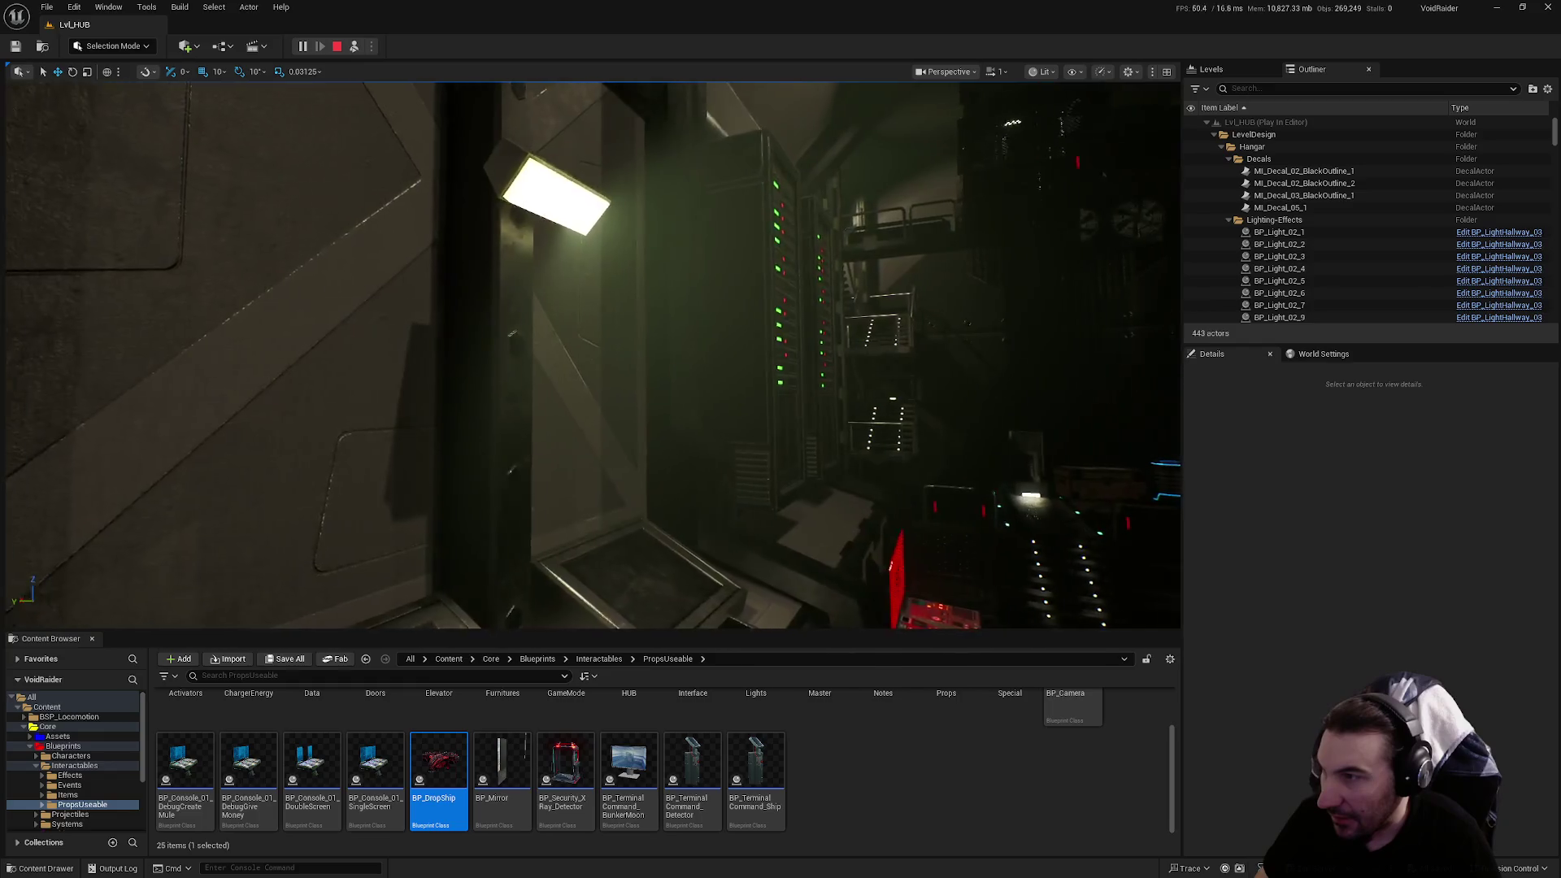
click(338, 46)
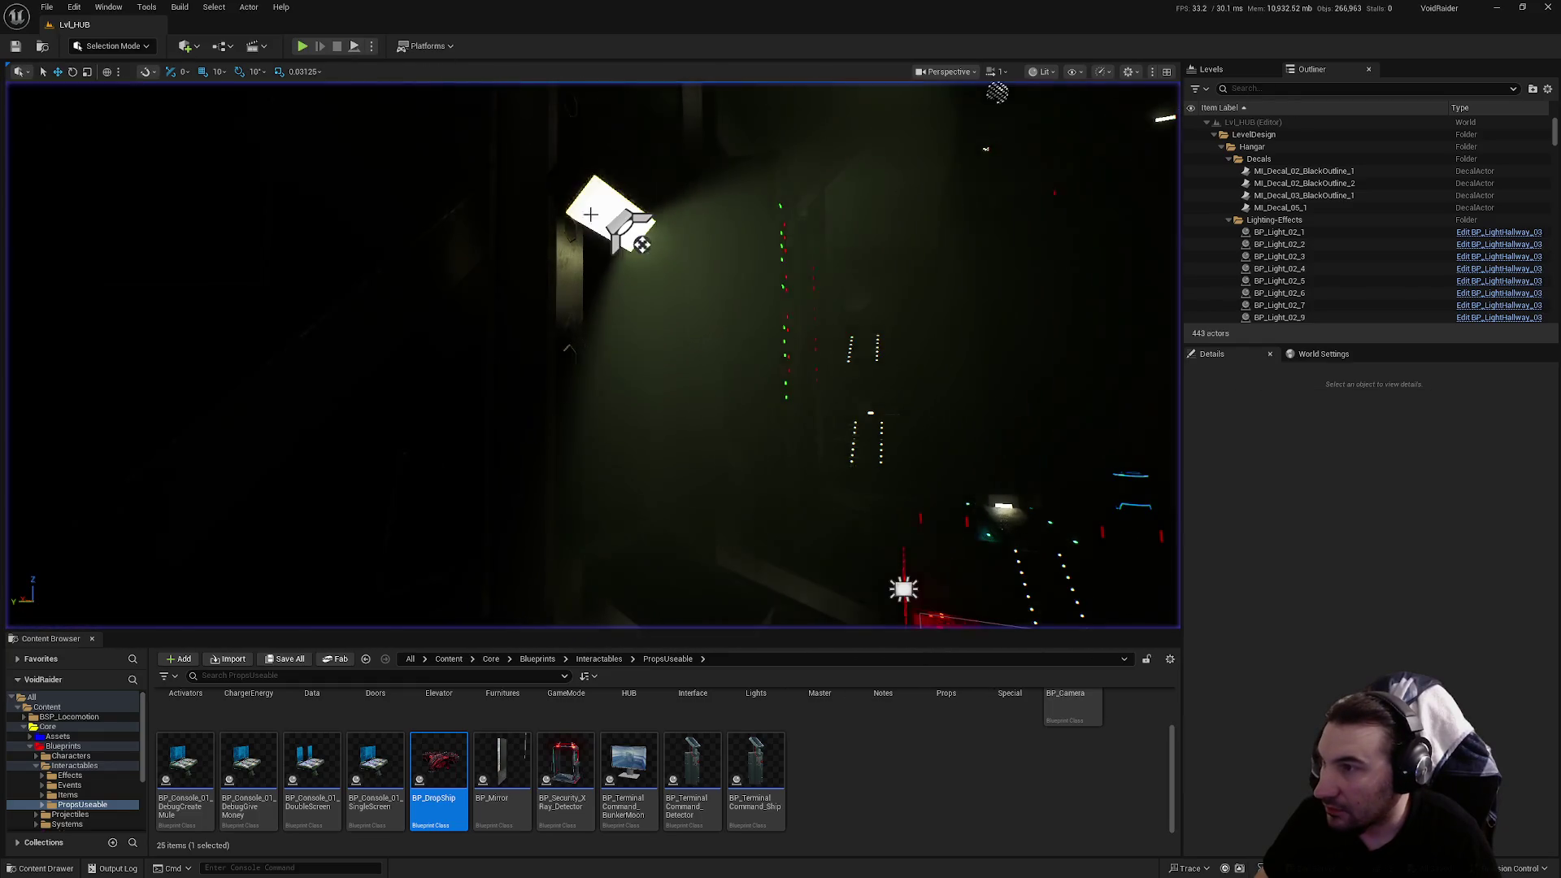
Select hallway lamp BP_Light_02_21, then collapse the Lighting-Effects, Decals and Hangar folders
click(606, 208)
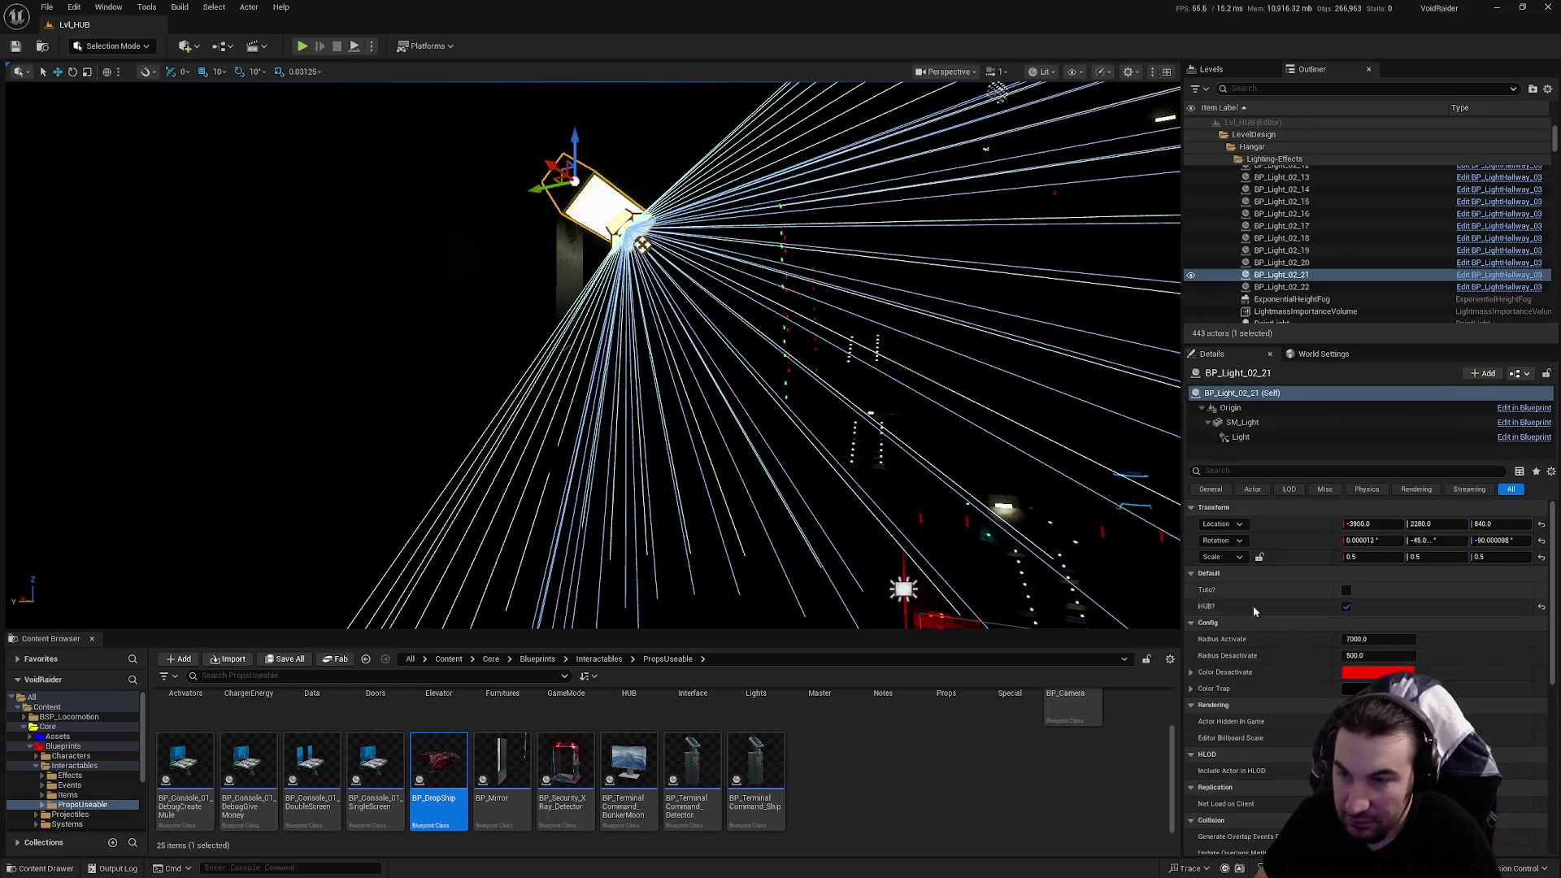
scroll(1280, 674, down, 1)
scroll(1280, 673, down, 1)
scroll(1284, 675, up, 3)
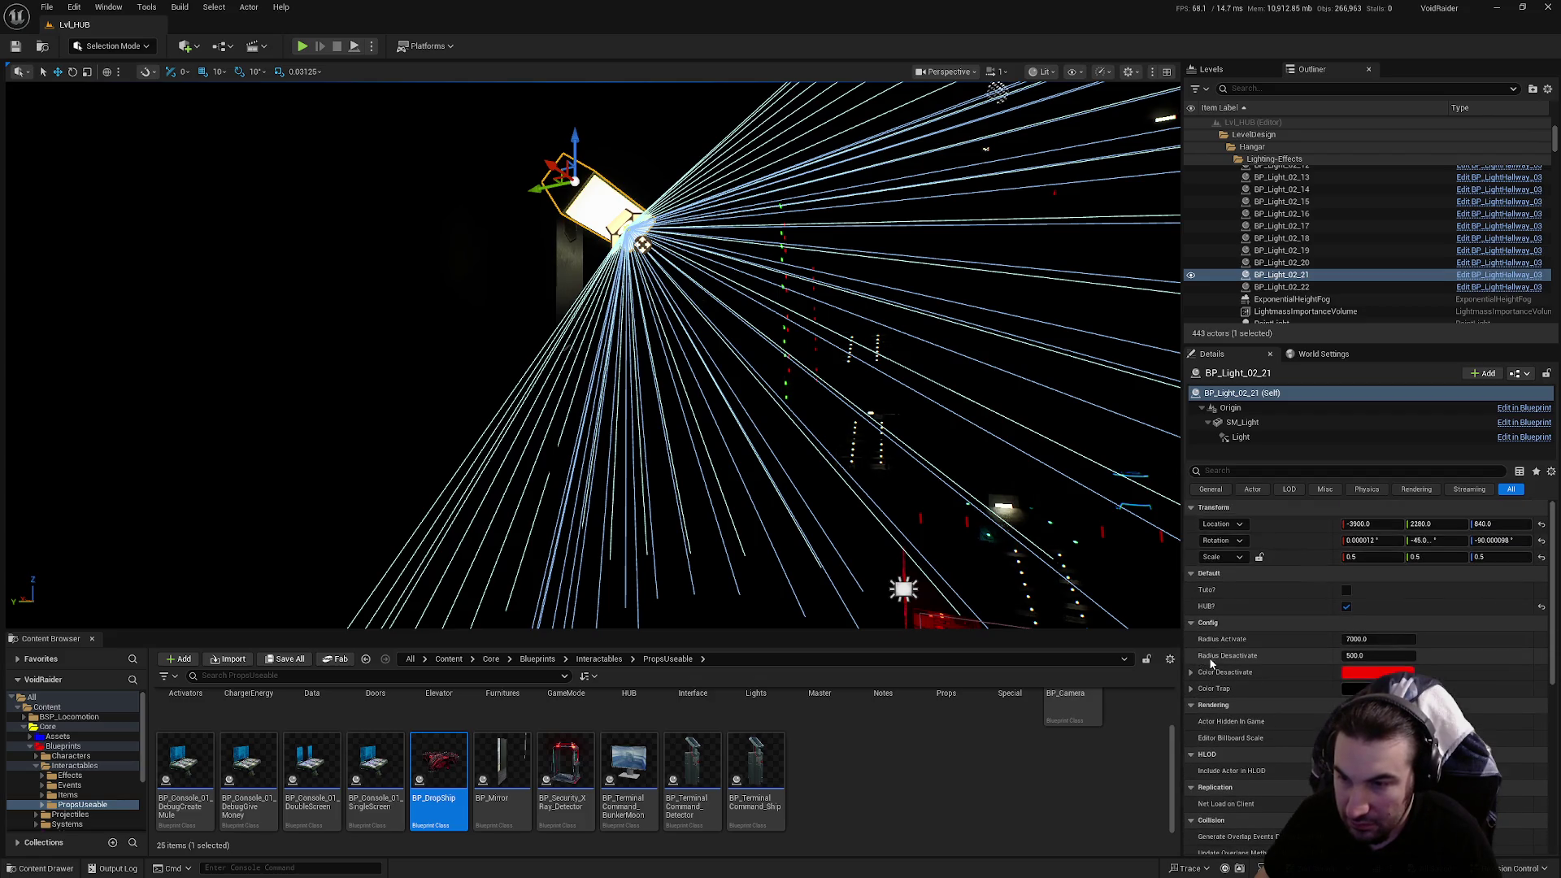
scroll(1265, 653, down, 10)
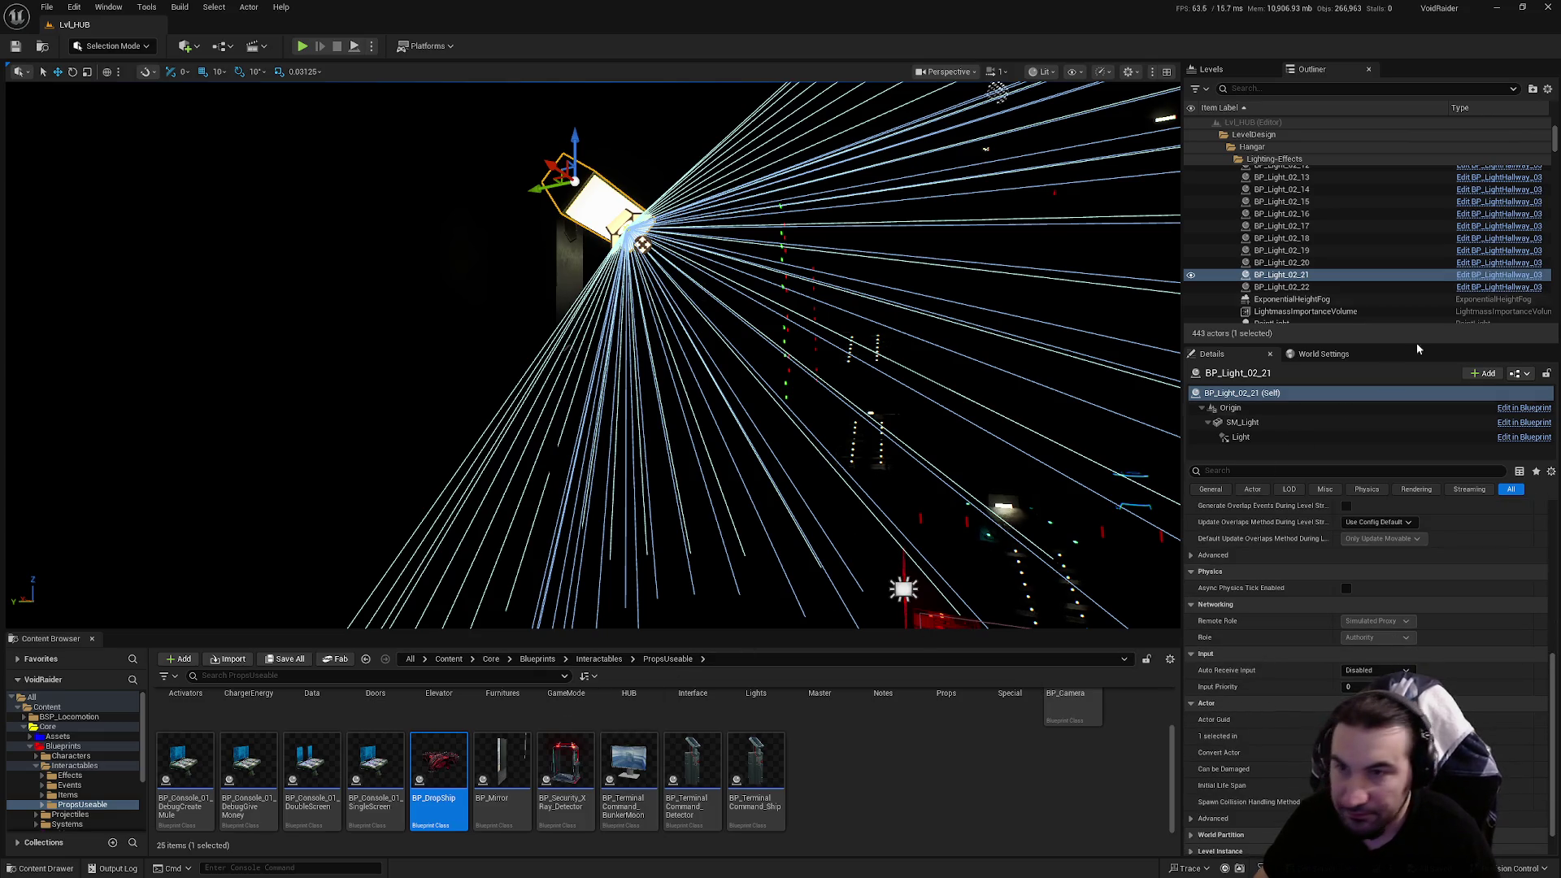
scroll(1366, 215, up, 5)
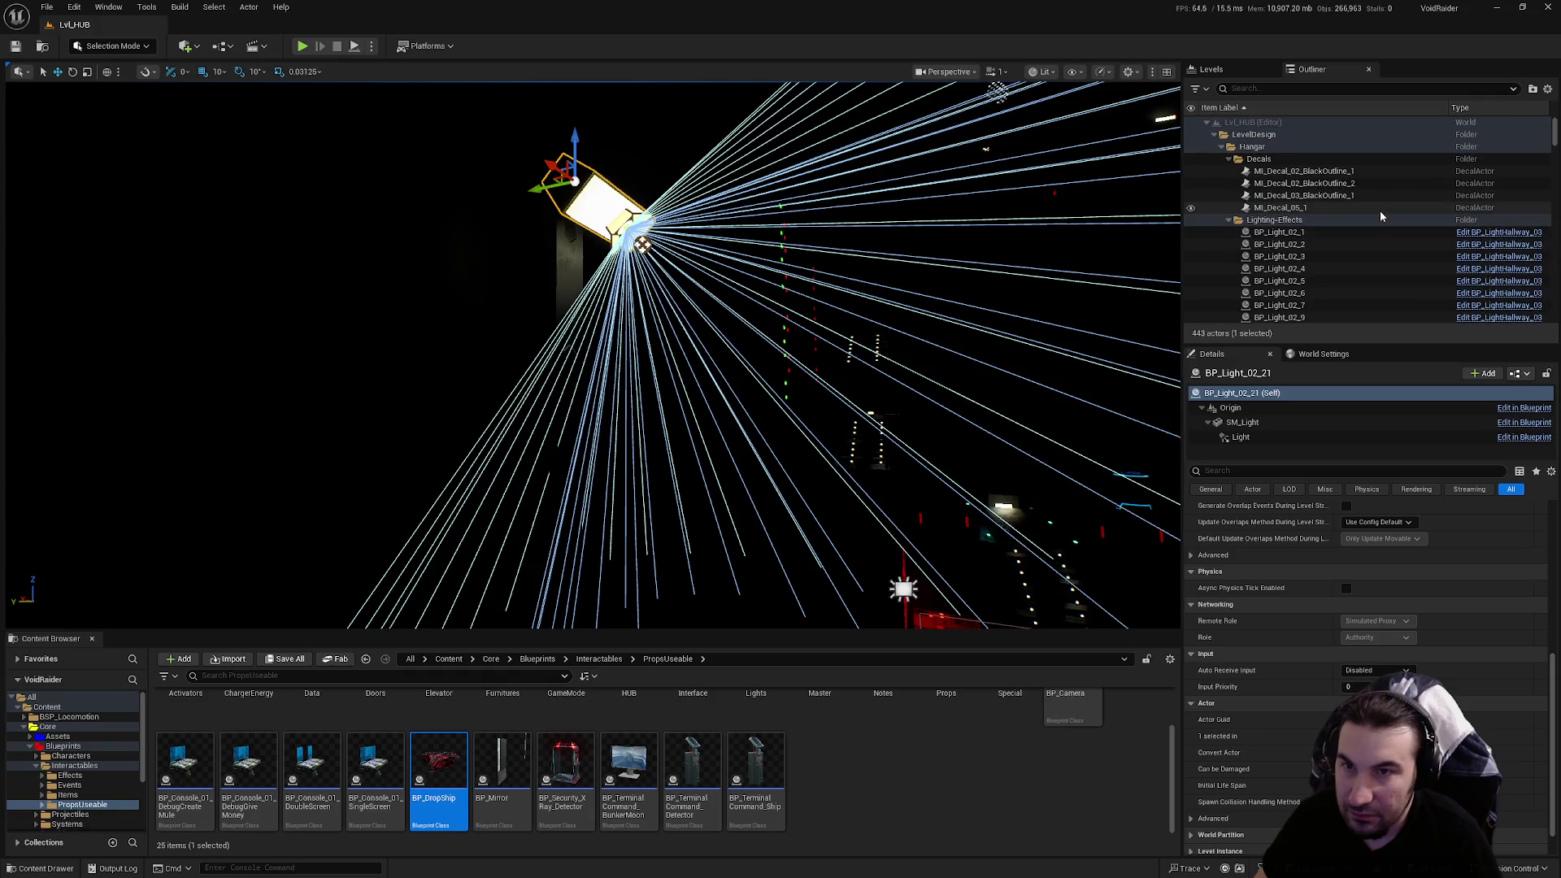
click(1230, 219)
click(1230, 158)
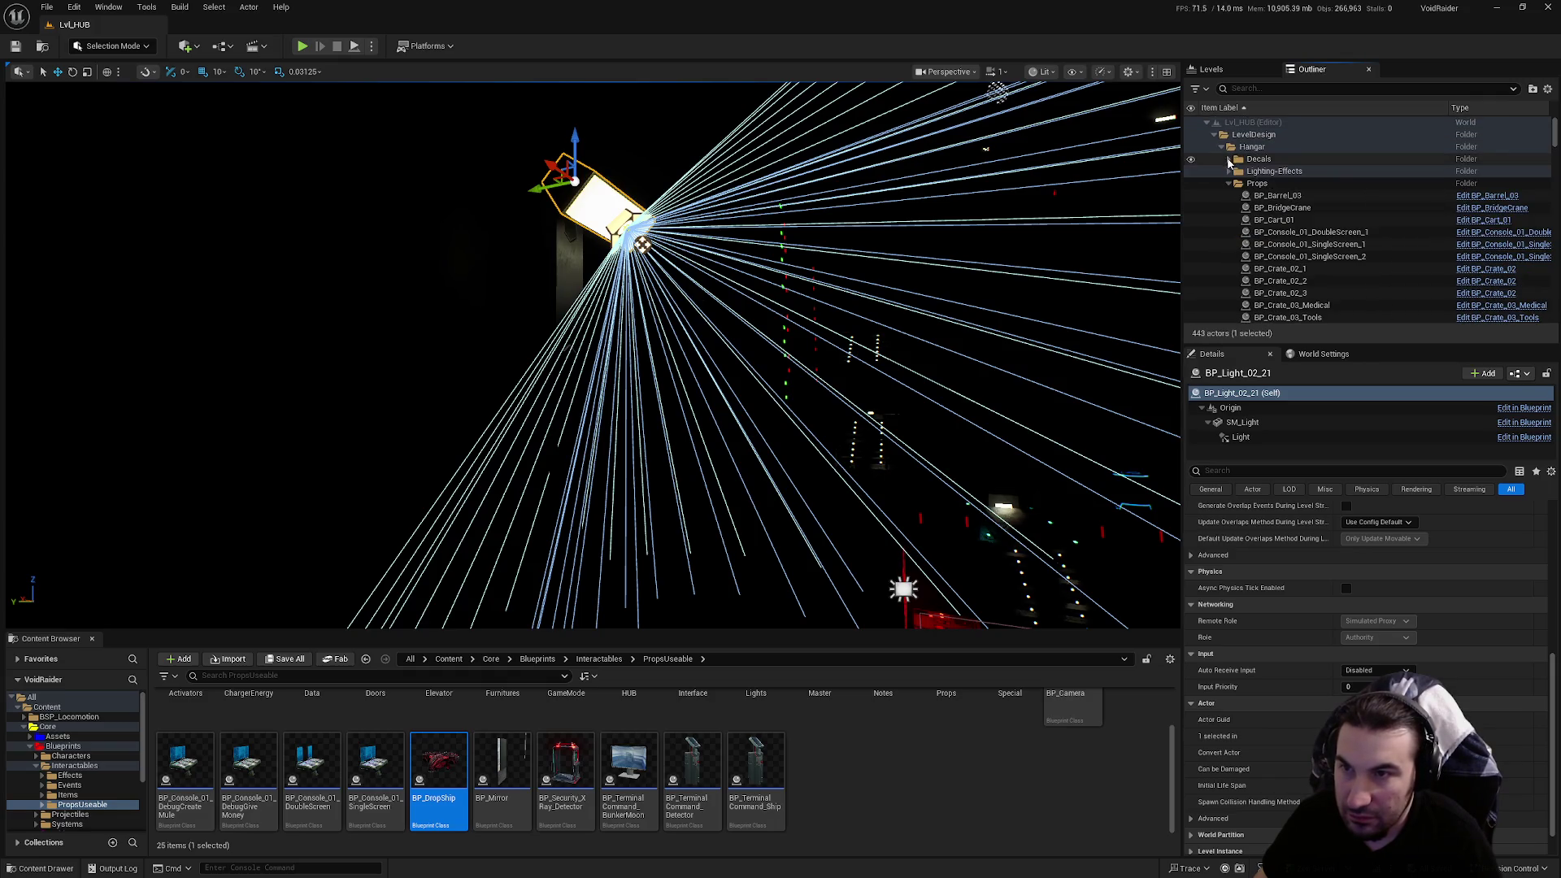
click(1230, 186)
click(1222, 146)
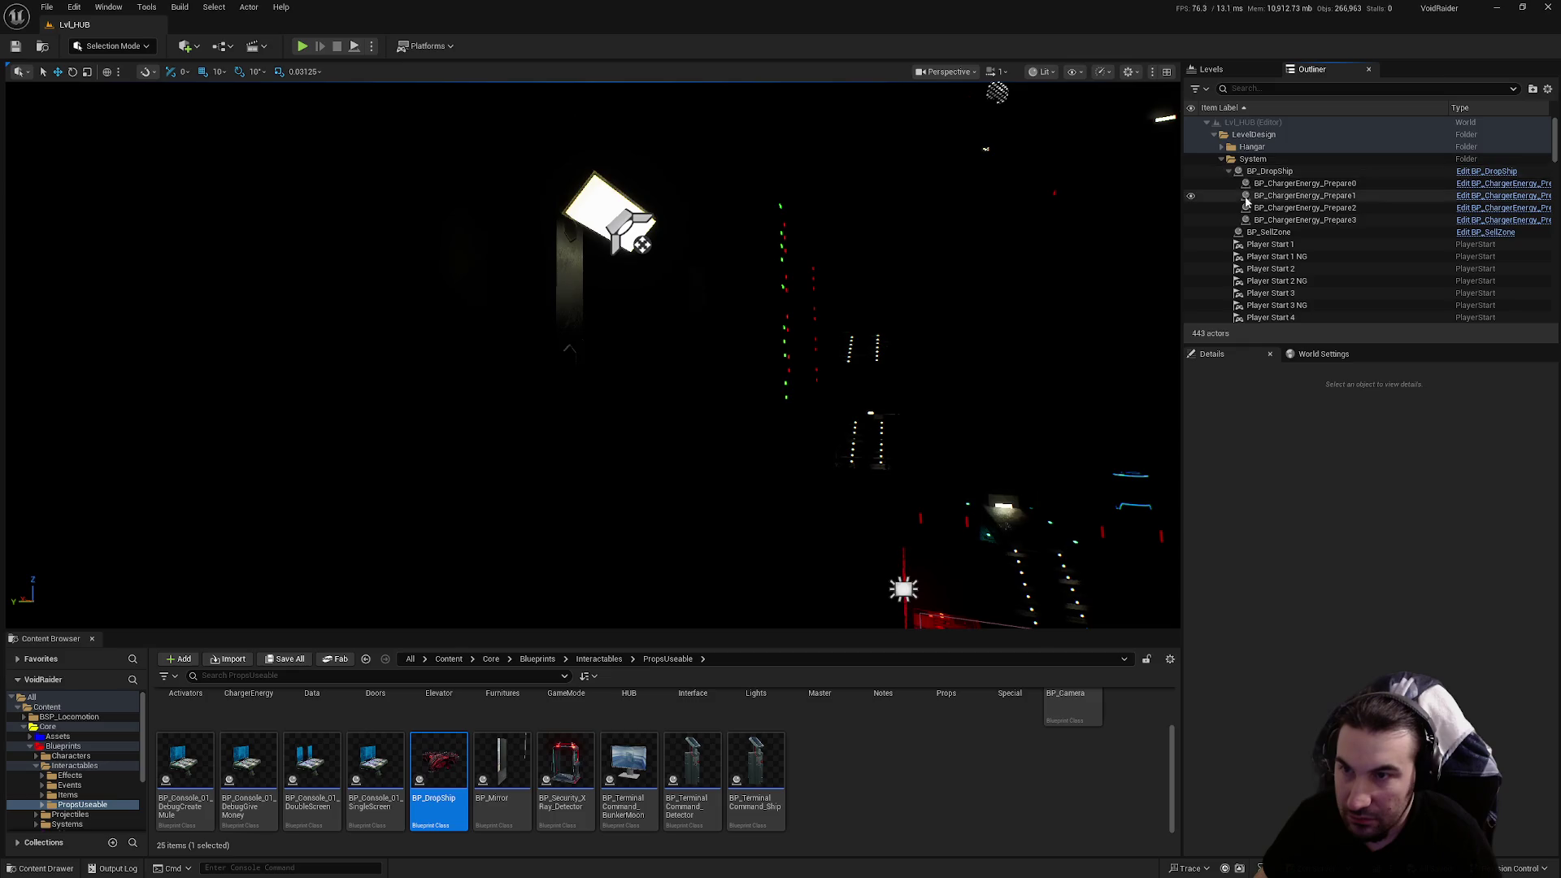
Scroll through the World Outliner actor list to find the hangar folders
scroll(1326, 259, down, 10)
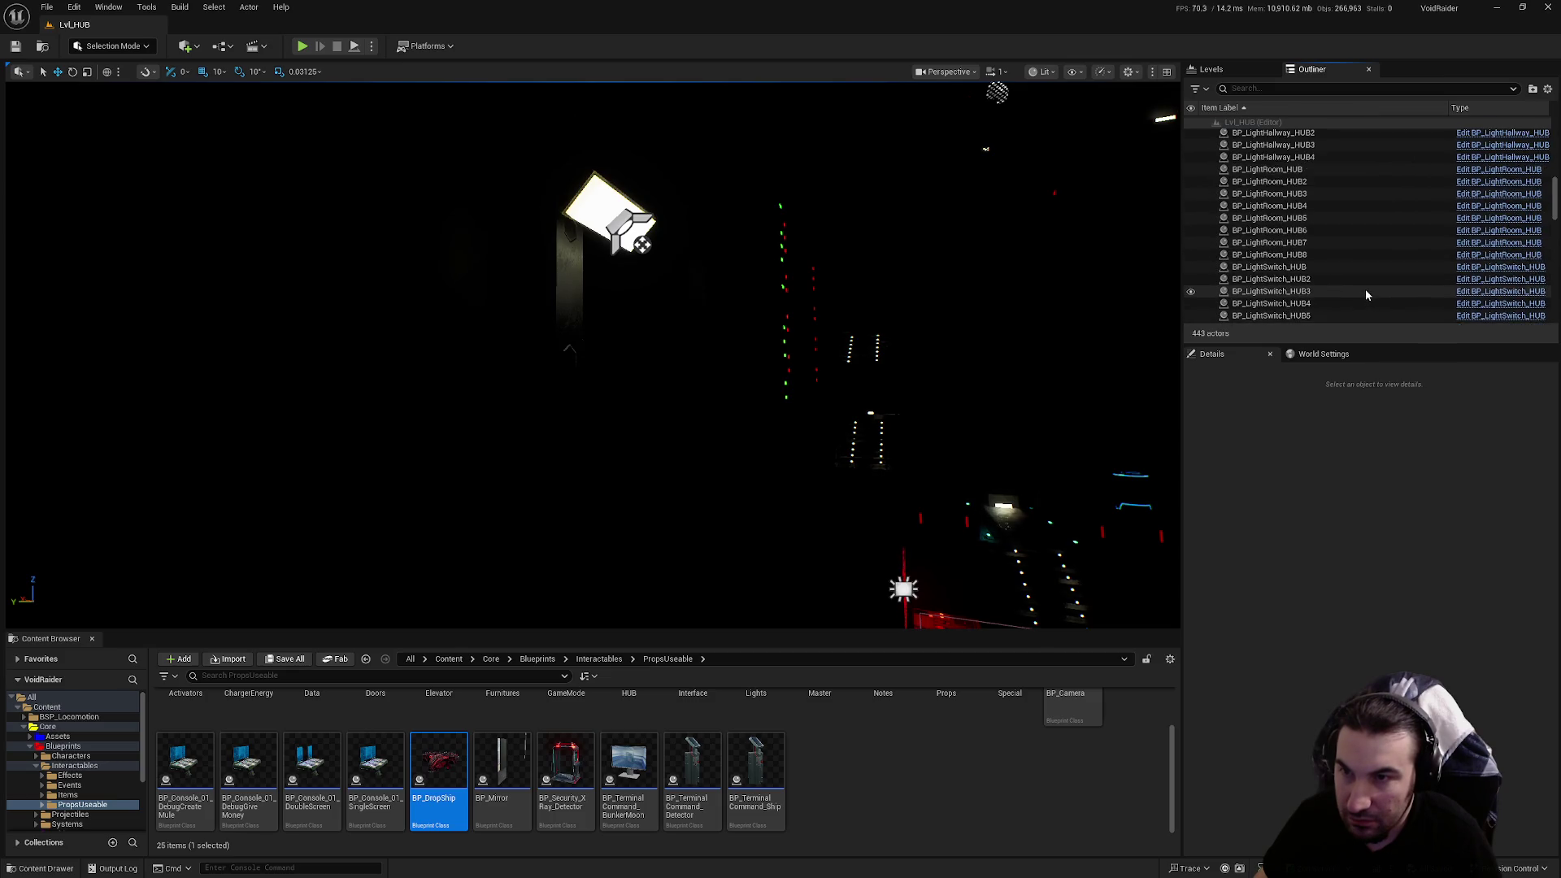
scroll(1365, 289, down, 10)
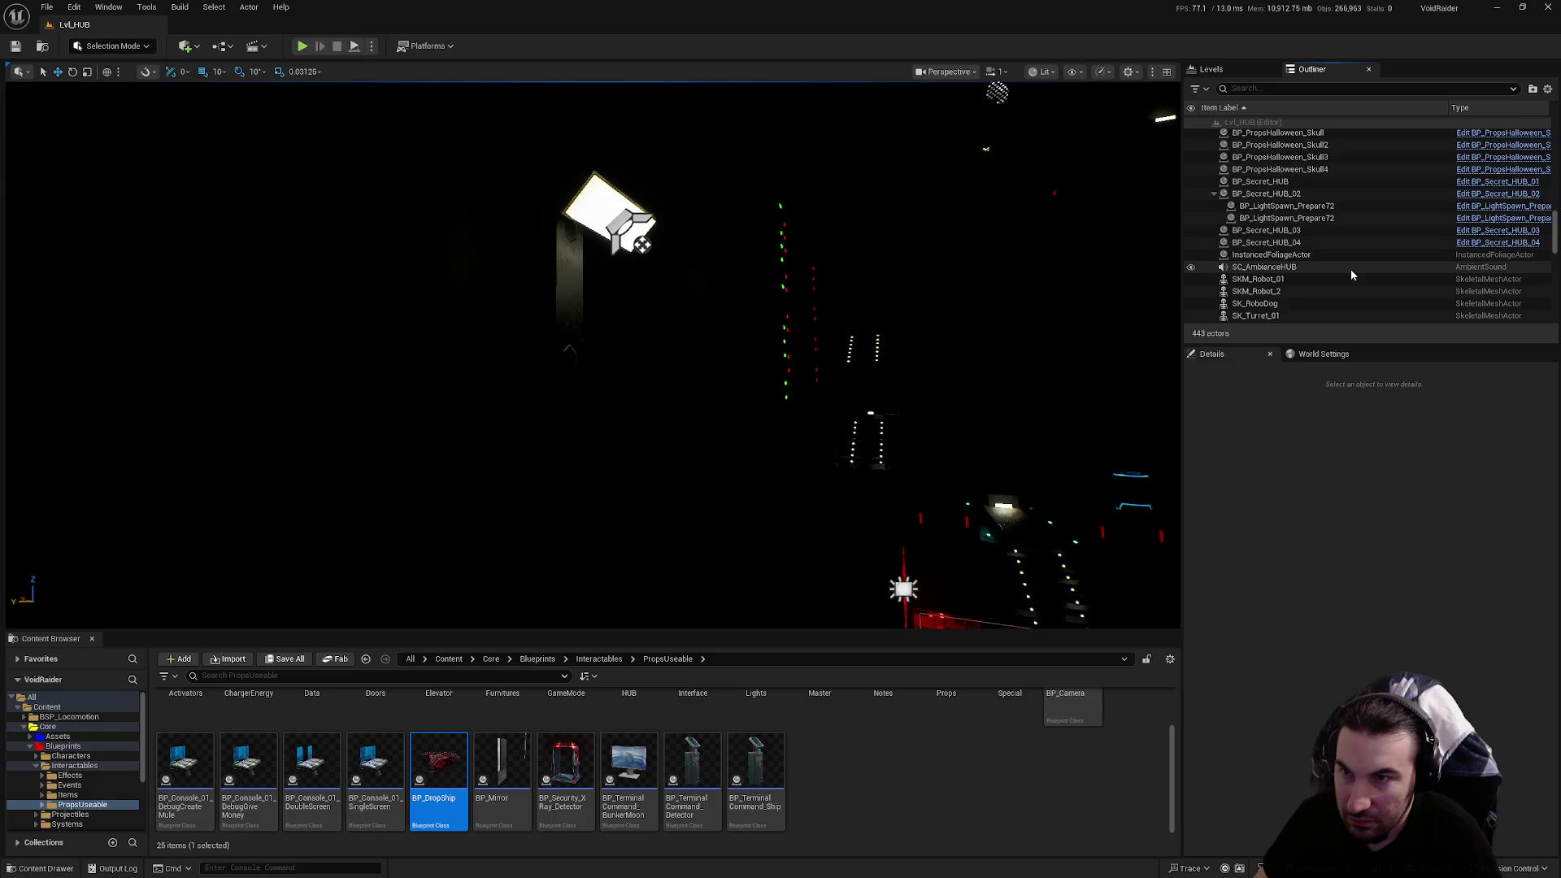
scroll(1350, 277, down, 10)
scroll(1345, 276, up, 8)
scroll(1226, 297, up, 15)
scroll(1297, 269, up, 10)
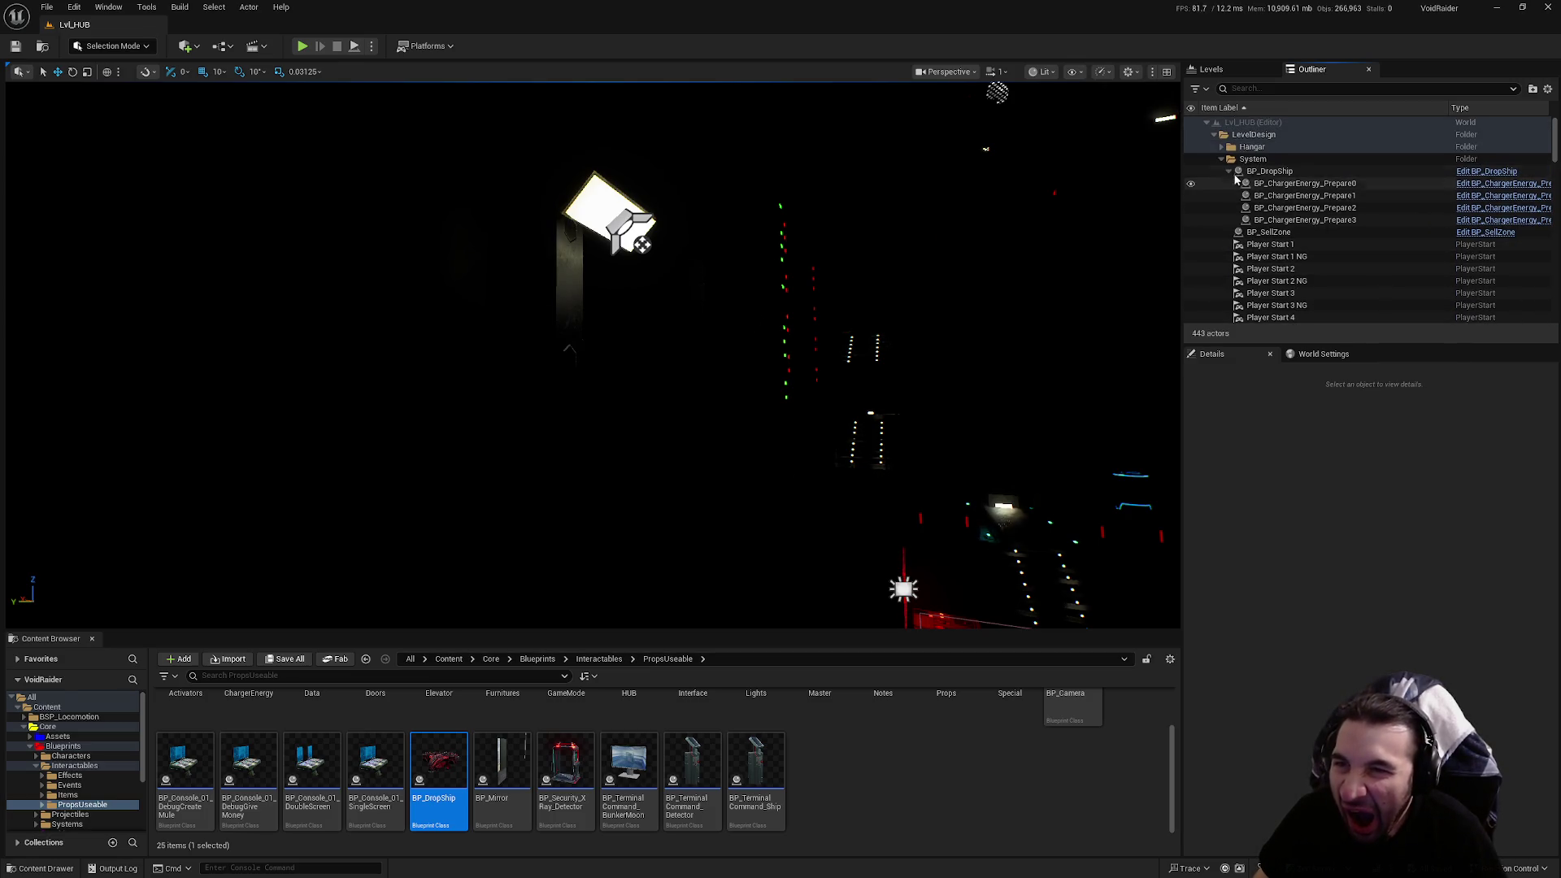
scroll(1301, 204, down, 2)
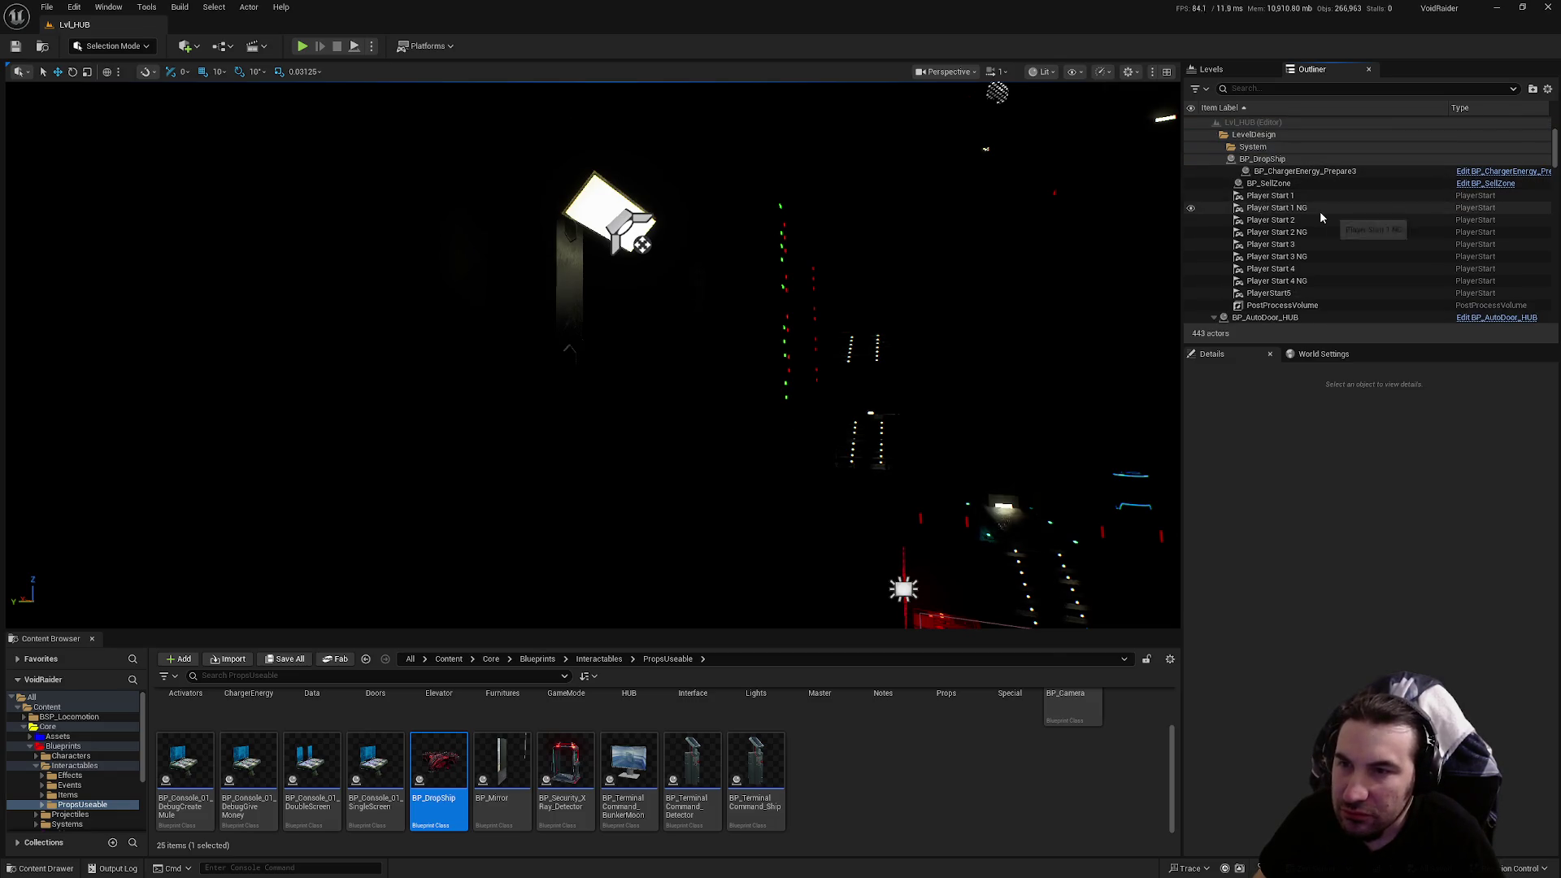
scroll(1321, 226, up, 2)
scroll(1323, 232, down, 7)
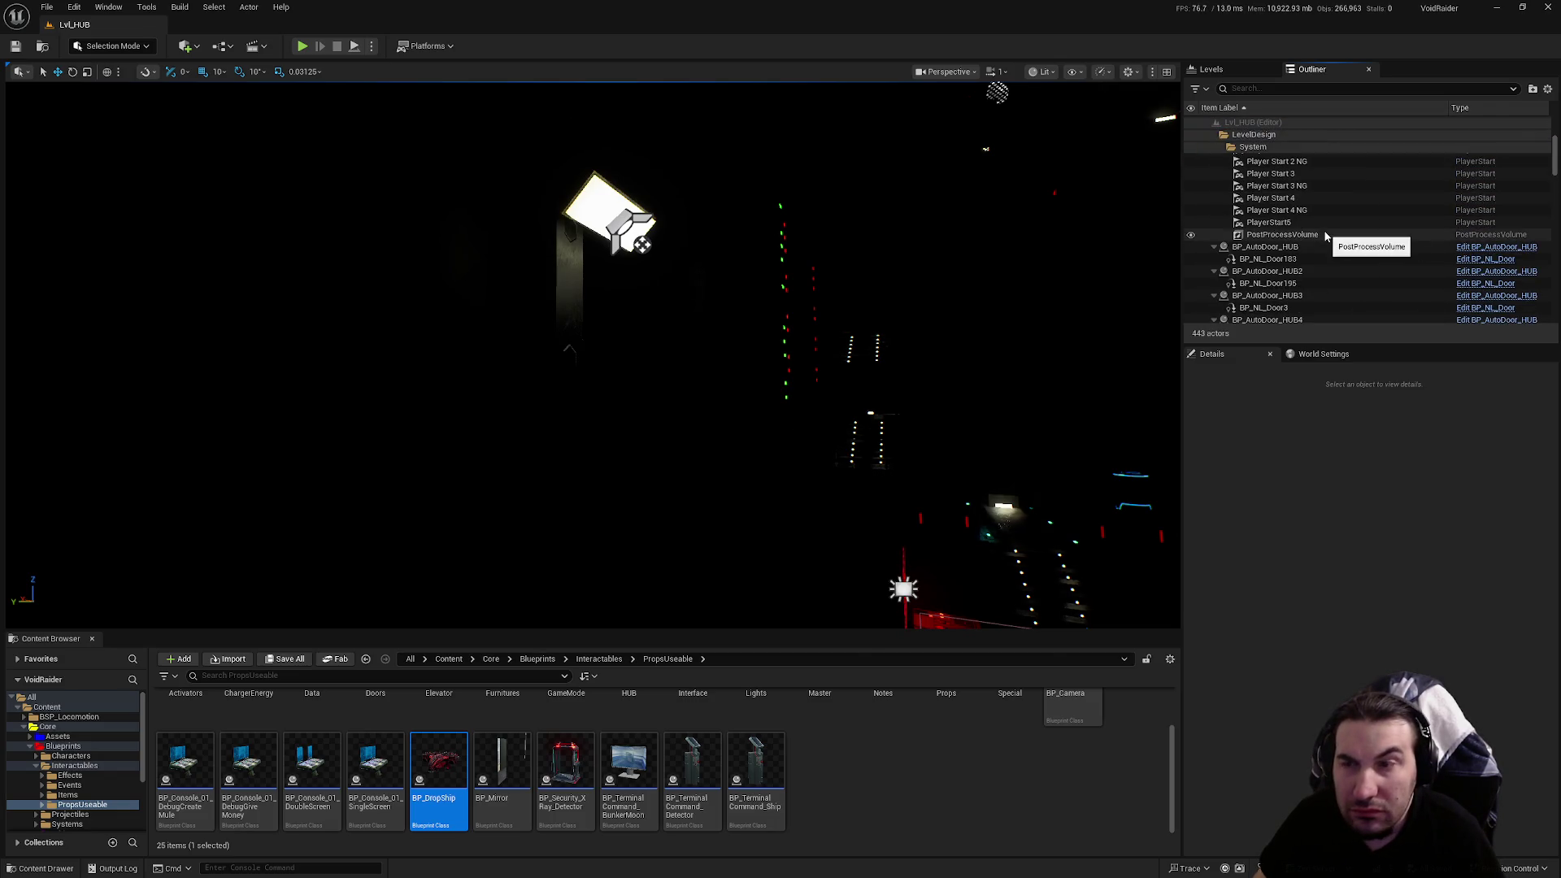
scroll(1324, 231, down, 8)
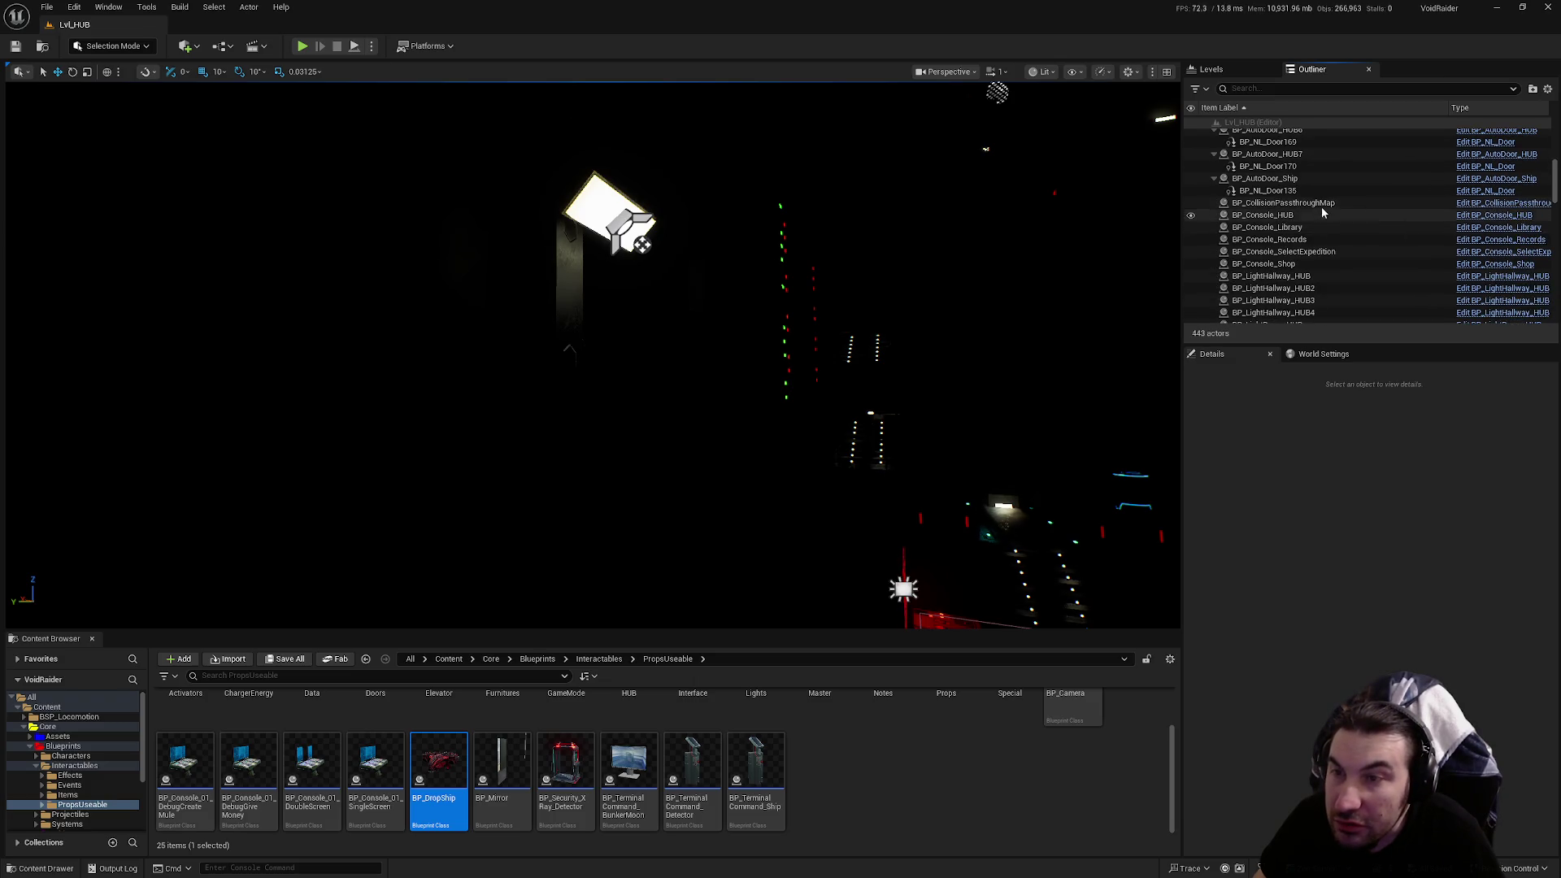
scroll(1317, 236, down, 3)
scroll(1316, 241, down, 10)
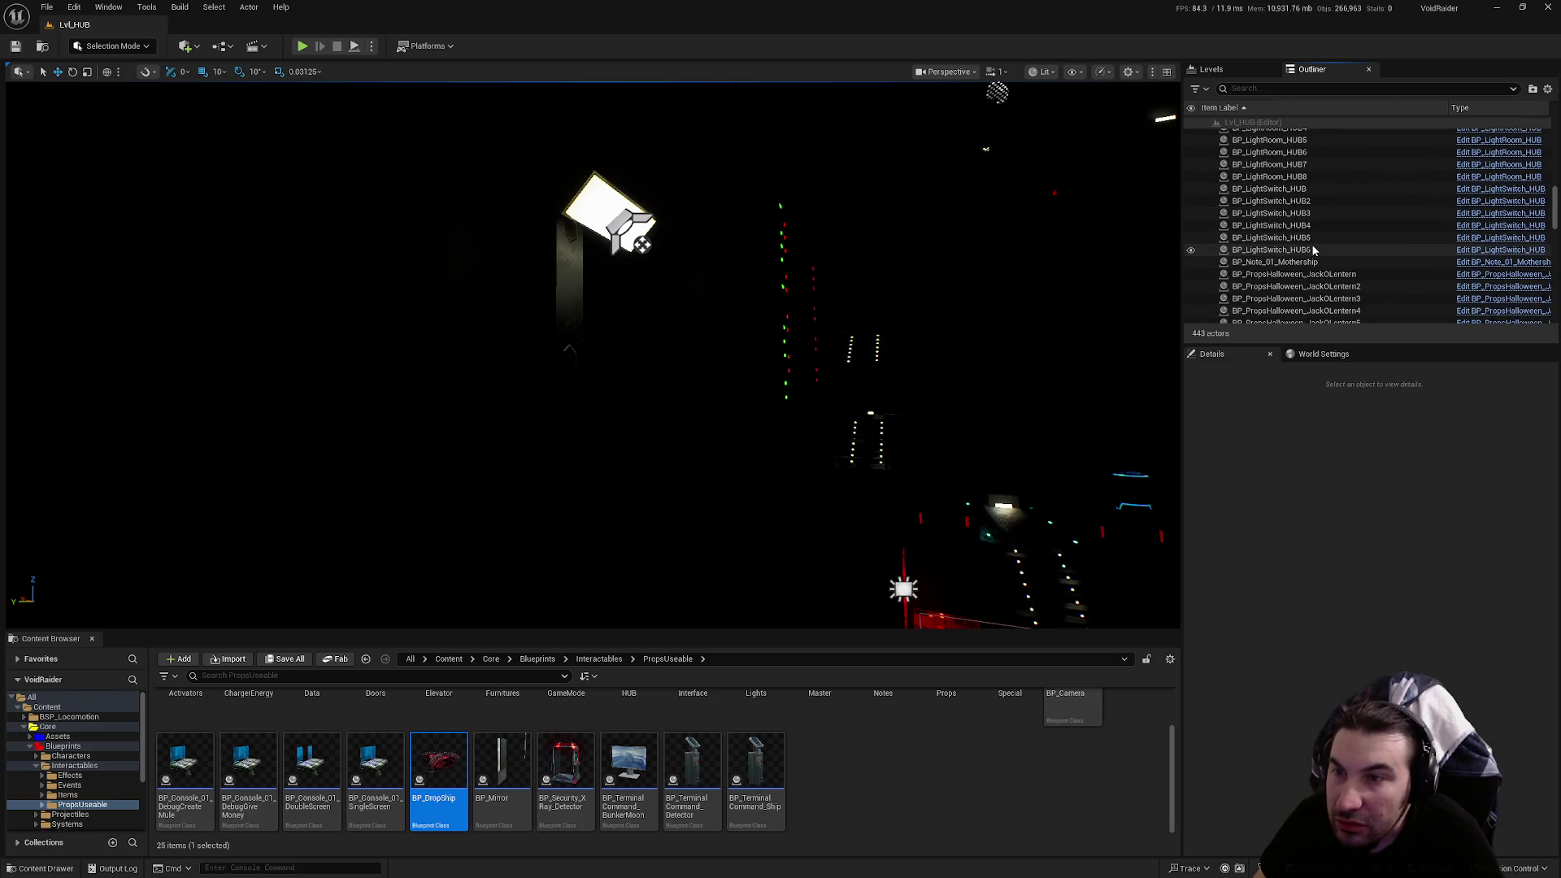
scroll(1311, 242, down, 3)
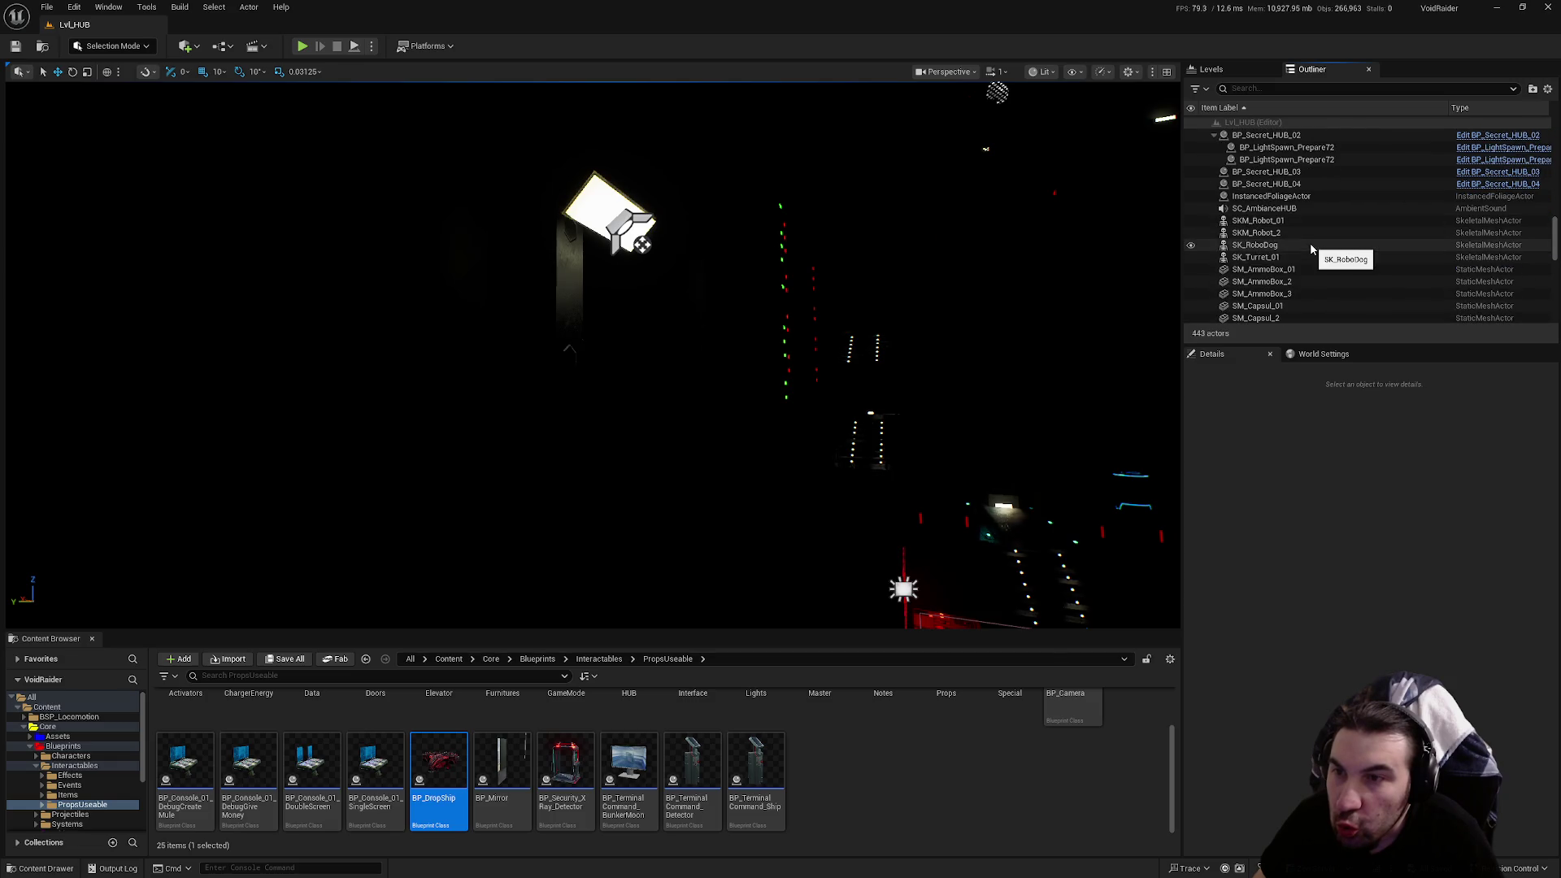
scroll(1309, 237, down, 5)
scroll(1306, 238, down, 10)
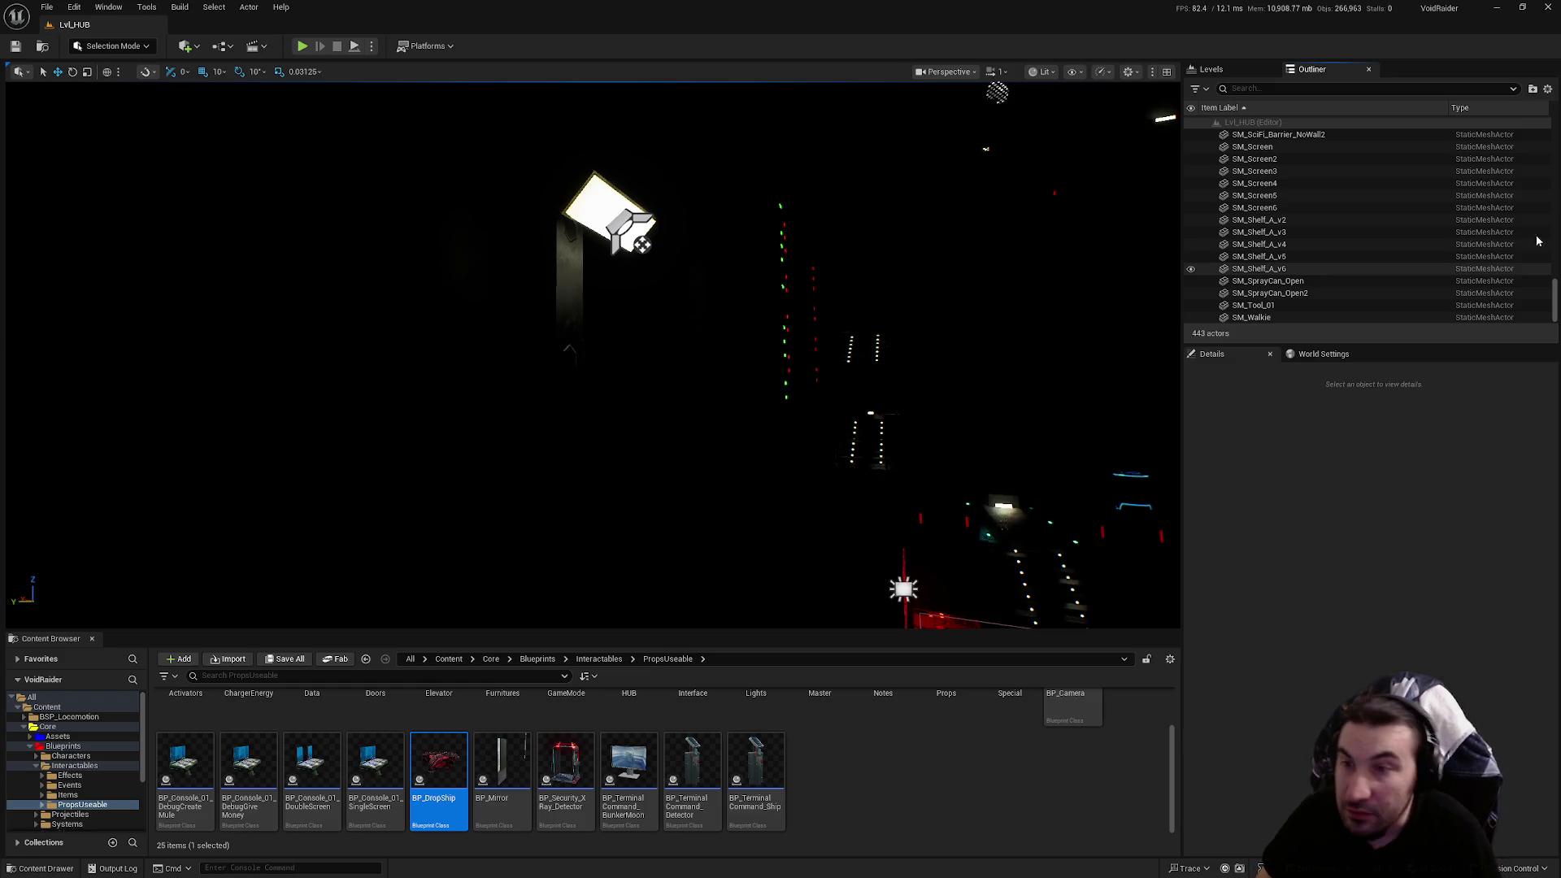
drag(1556, 316, 1556, 122)
Collapse Props, expand Hangar's Lighting-Effects folder, and select ExponentialHeightFog
click(1301, 183)
click(1222, 147)
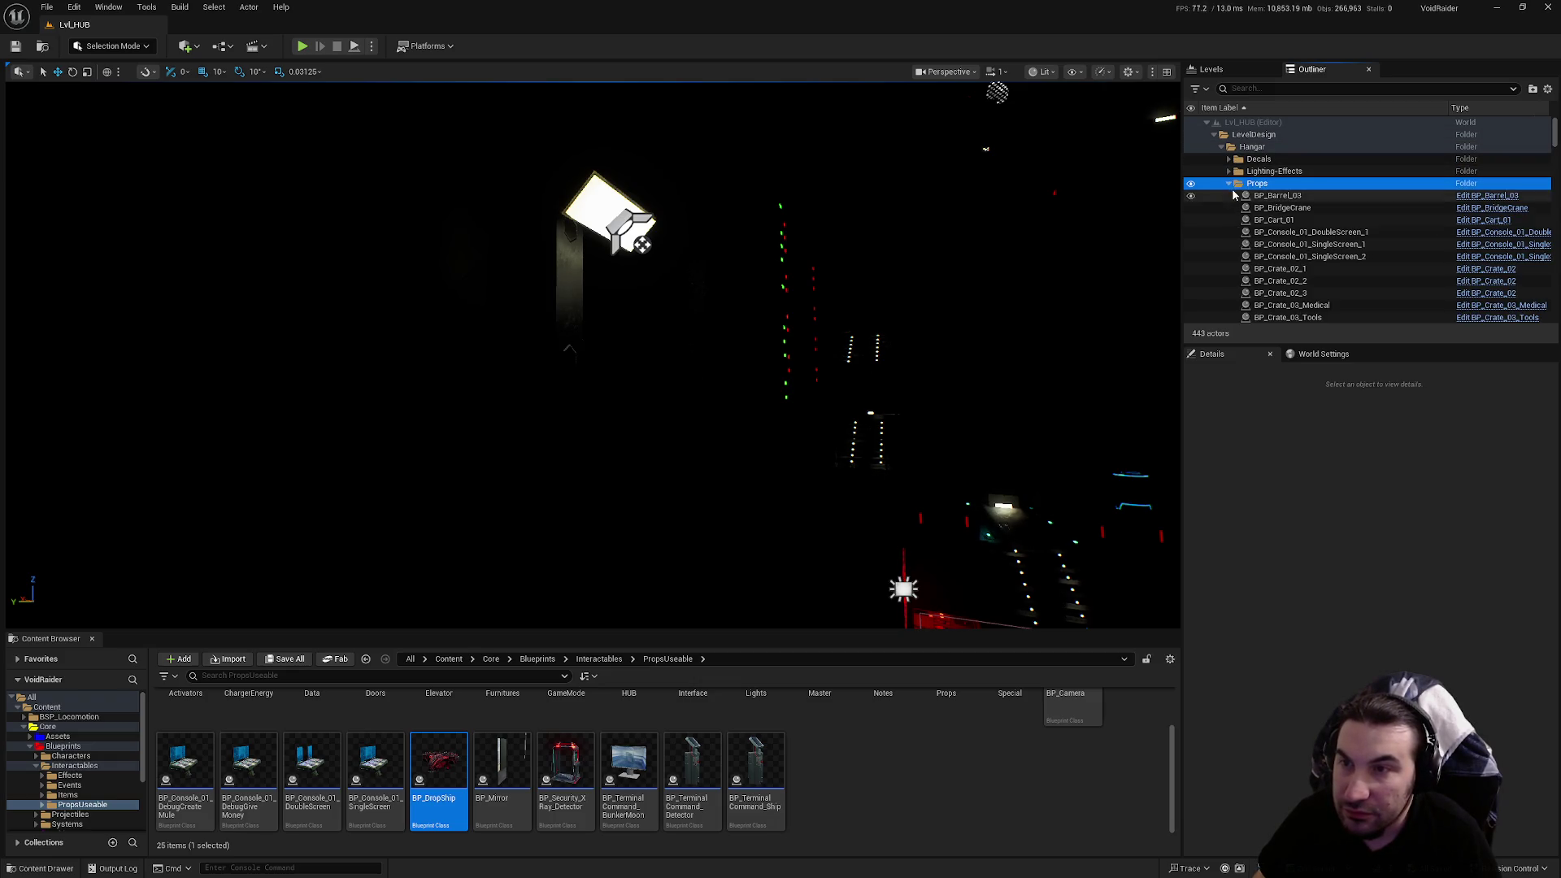
scroll(1233, 191, down, 1)
click(1231, 177)
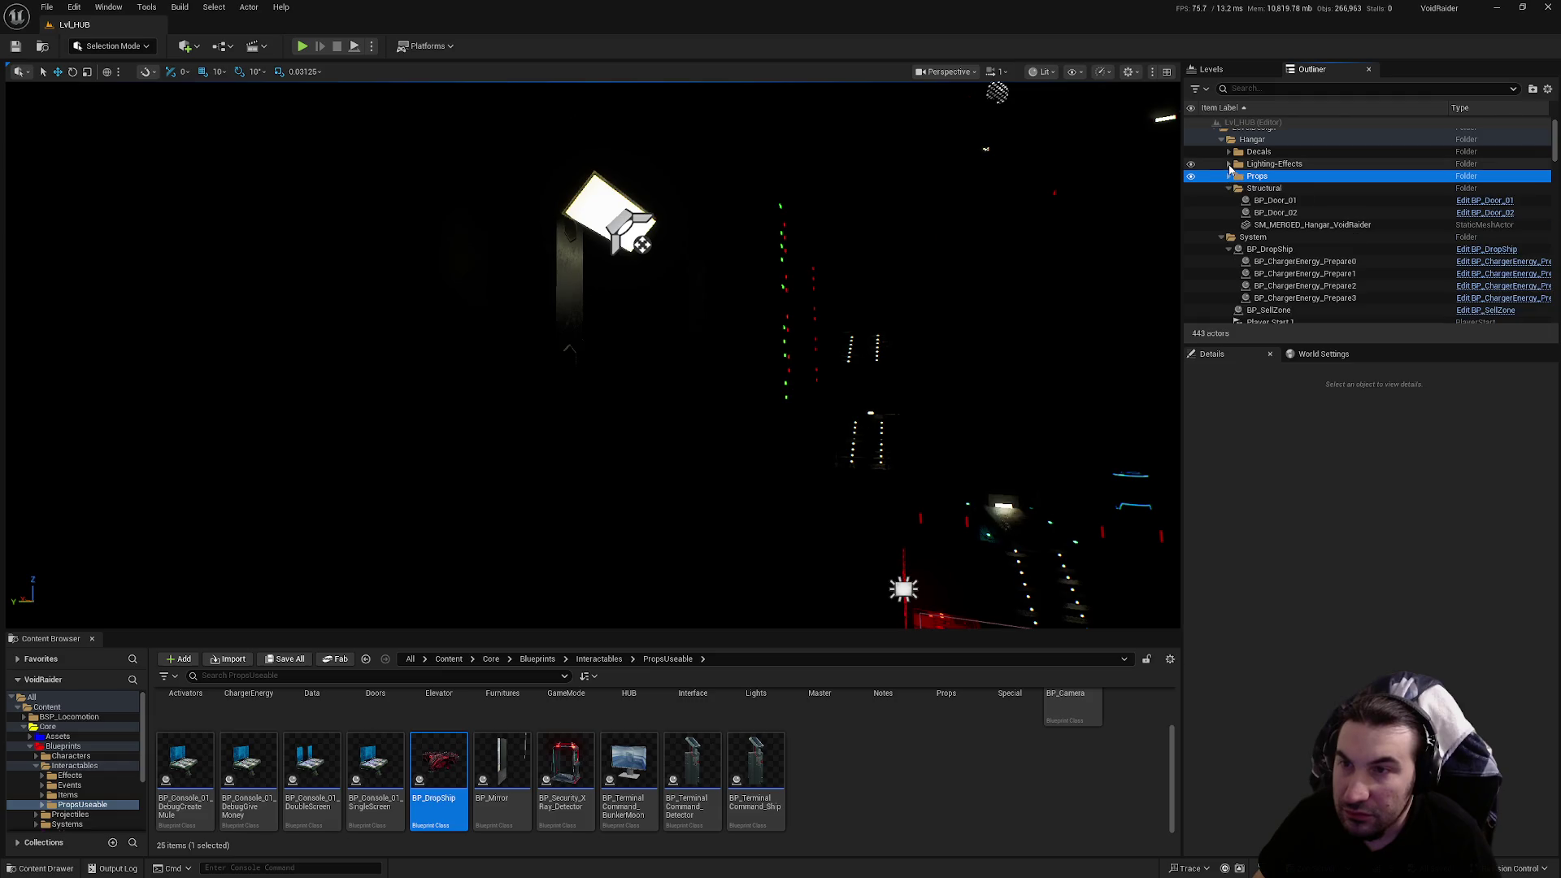
click(1231, 164)
scroll(1230, 179, down, 5)
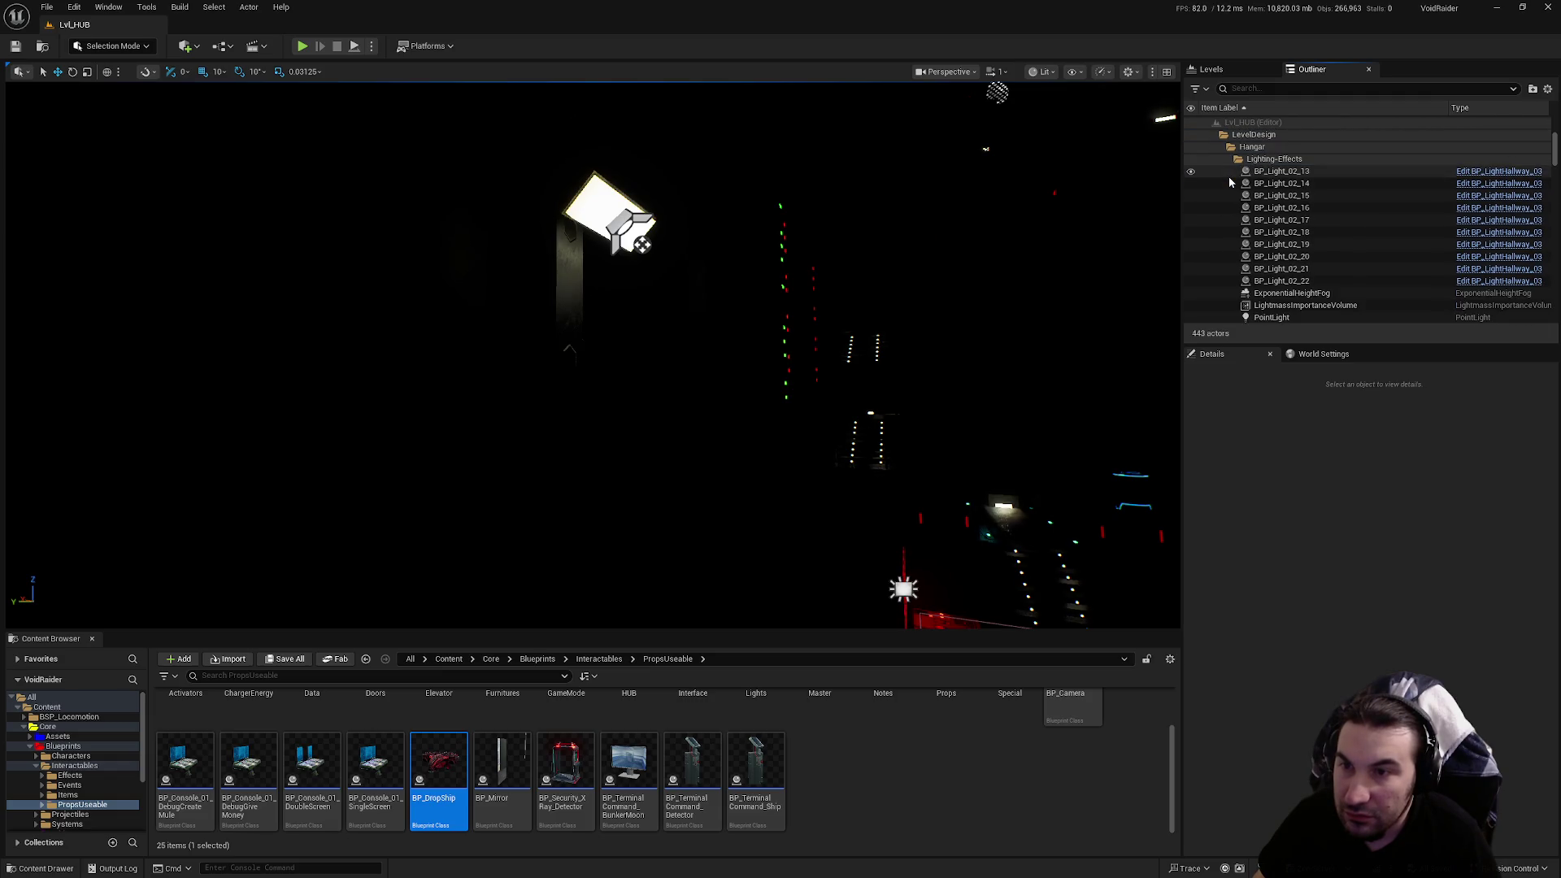
scroll(1230, 182, down, 2)
click(1309, 265)
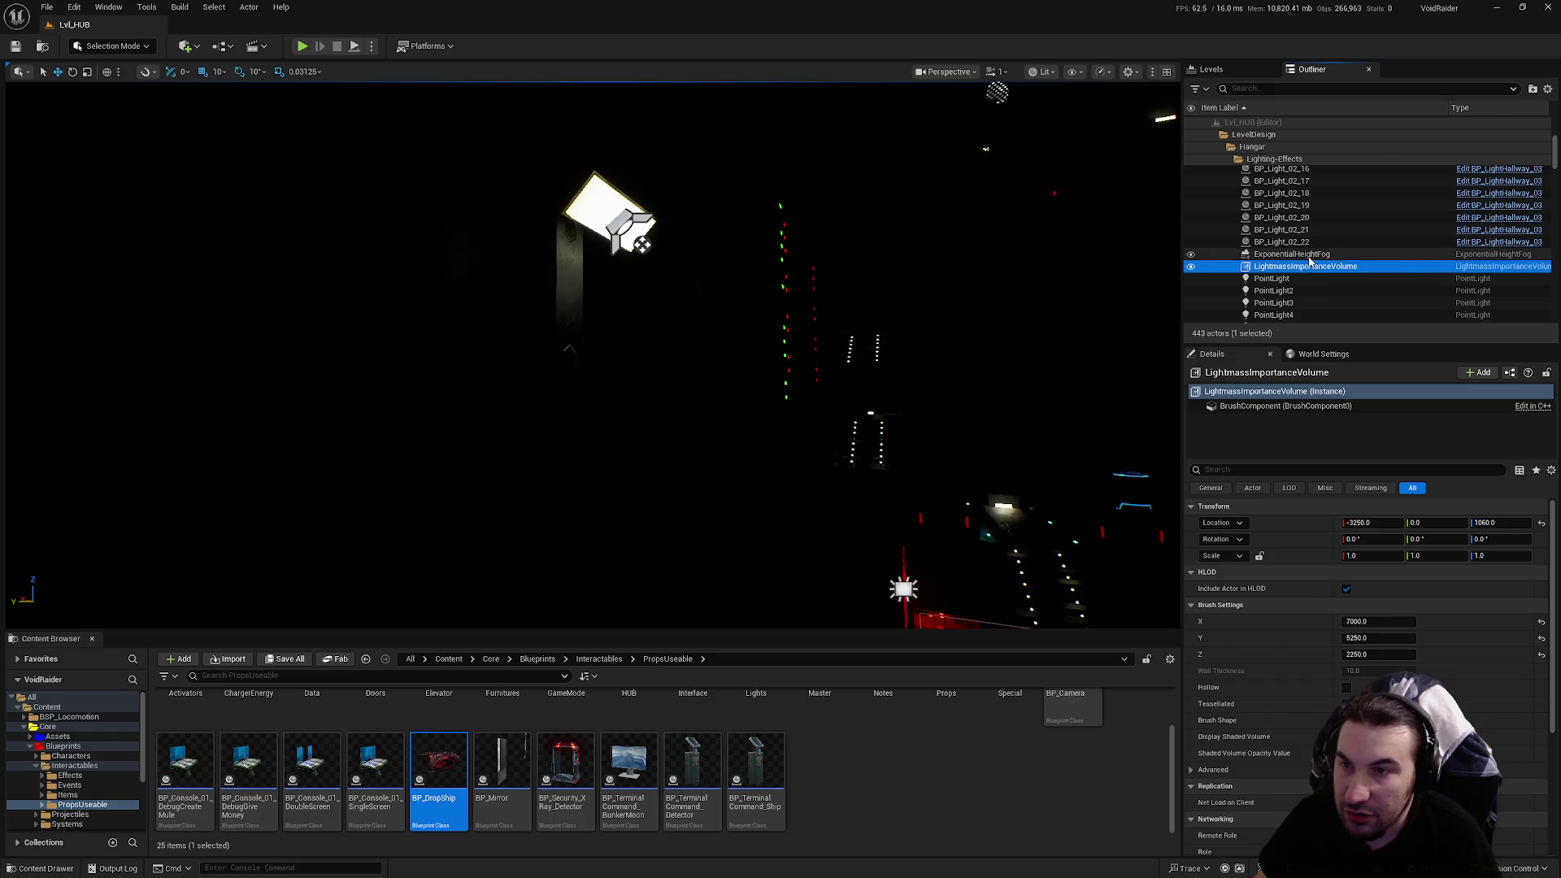
key(super)
key(super)
click(1266, 255)
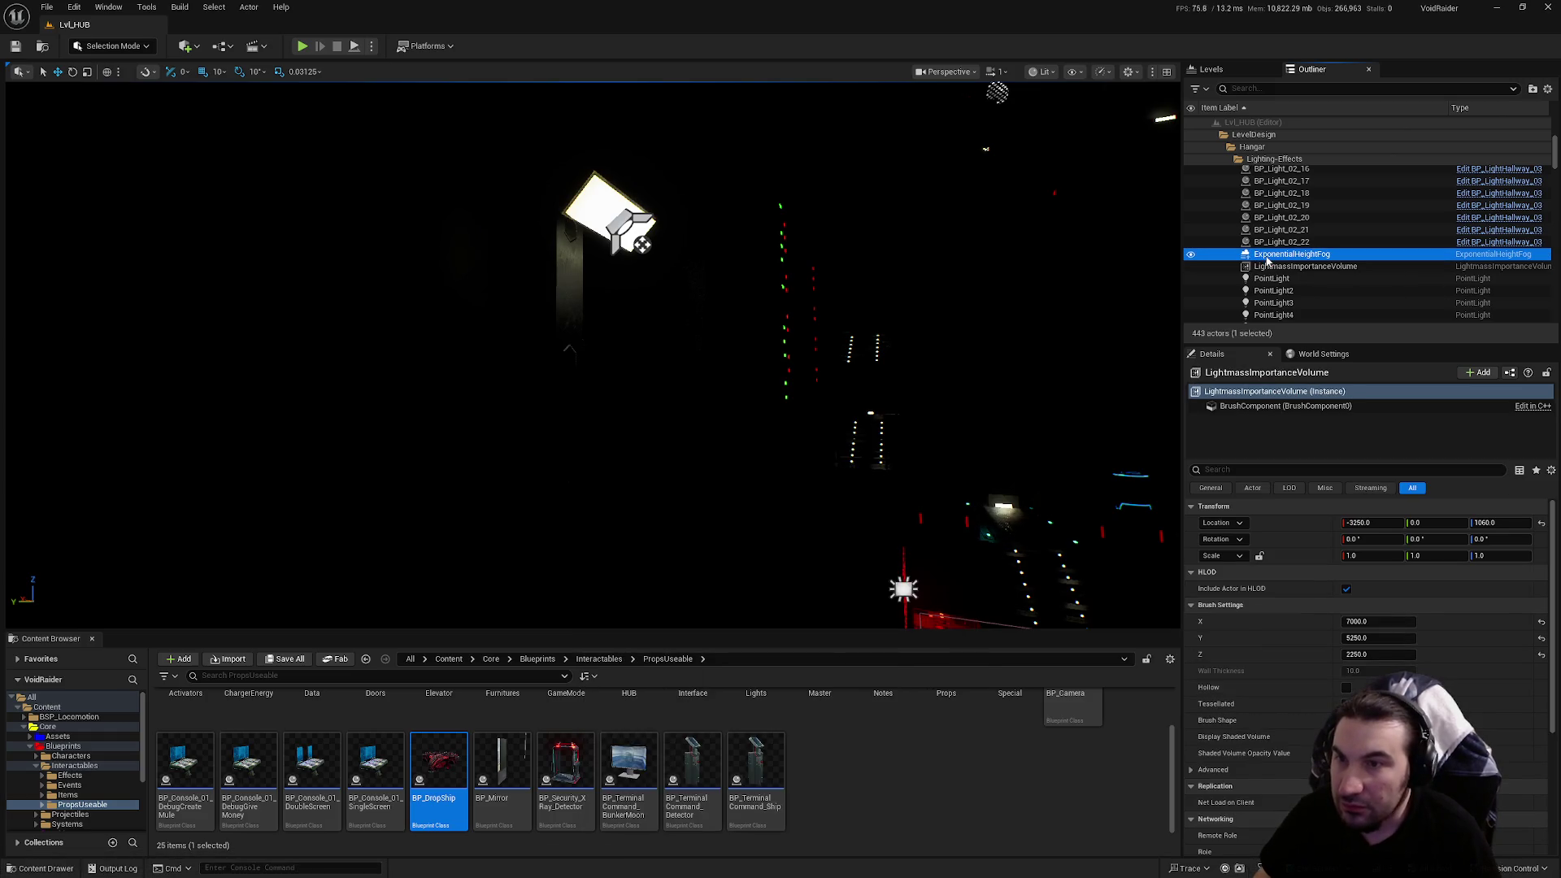
Frame the fog, scroll its Details to Volumetric Fog, and open Blueprints > Characters
key(f)
scroll(1366, 651, down, 5)
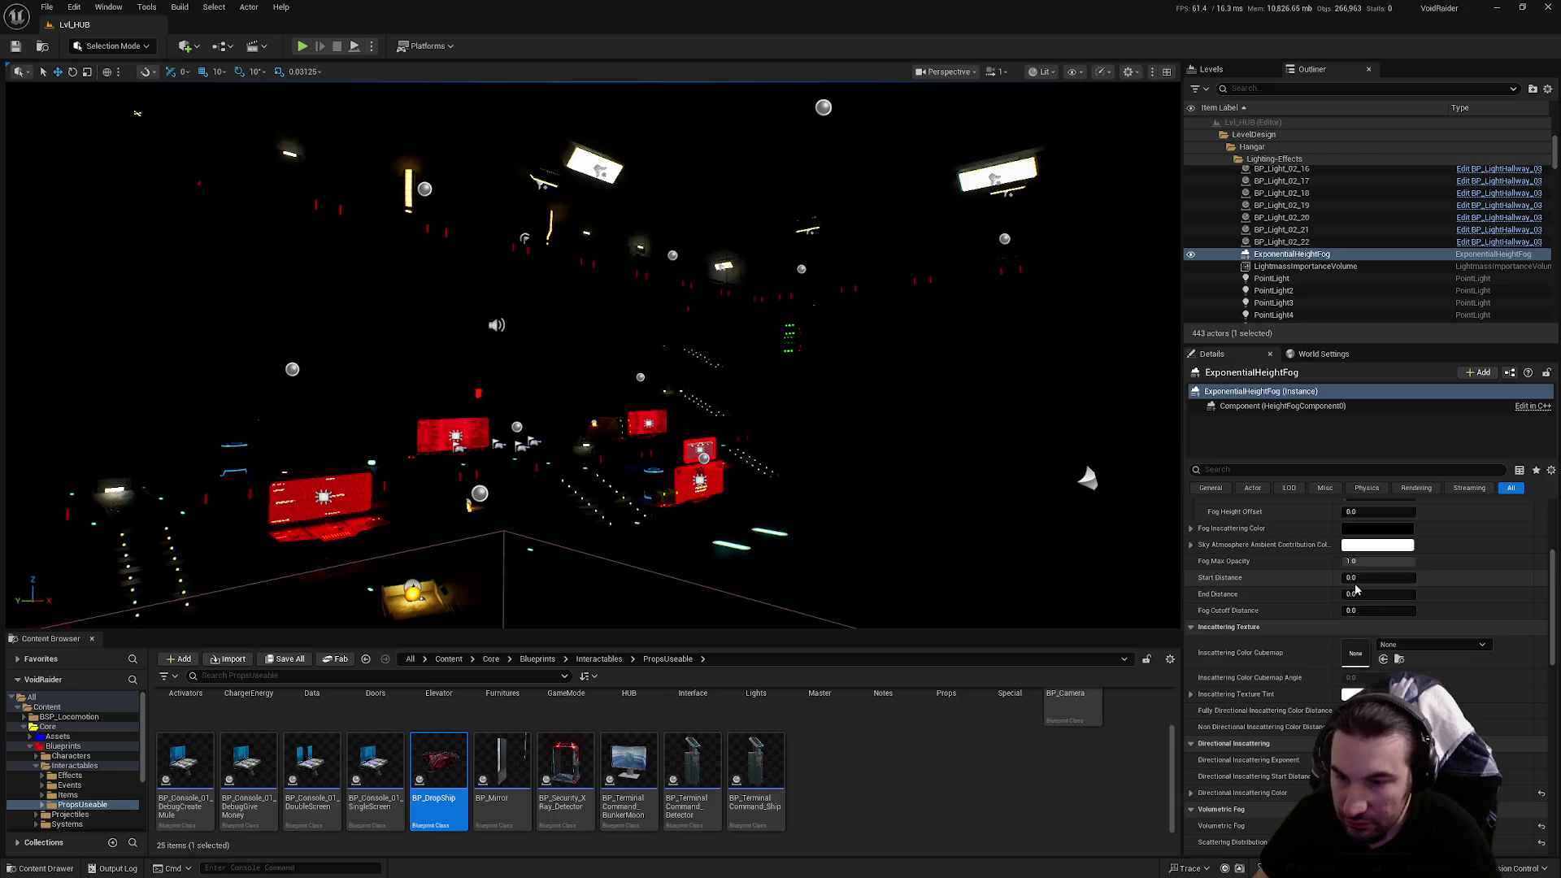
scroll(1367, 650, down, 1)
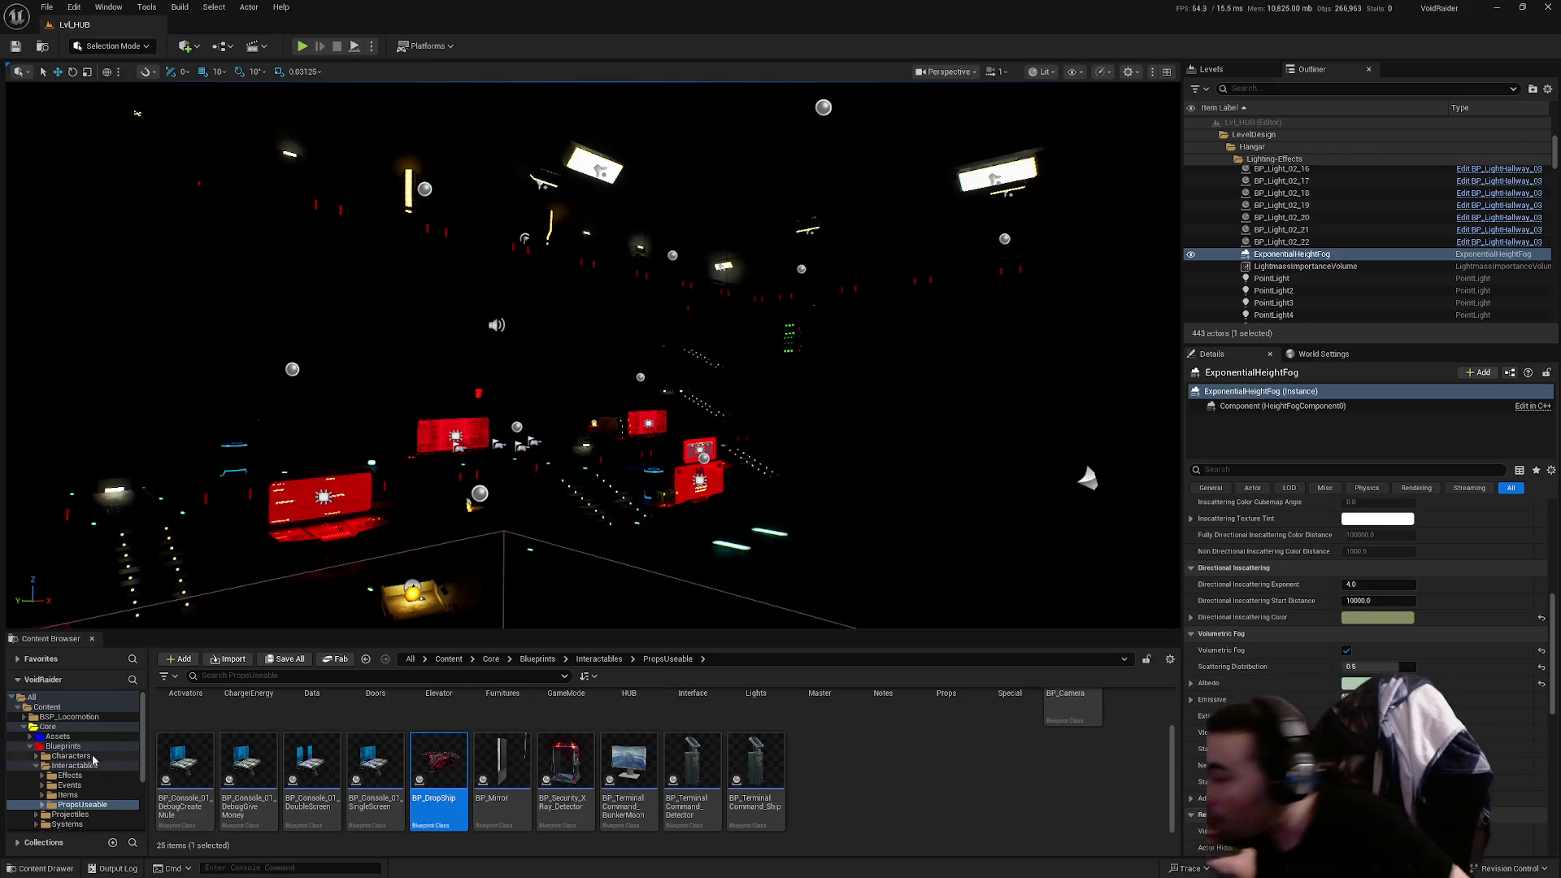
double_click(48, 763)
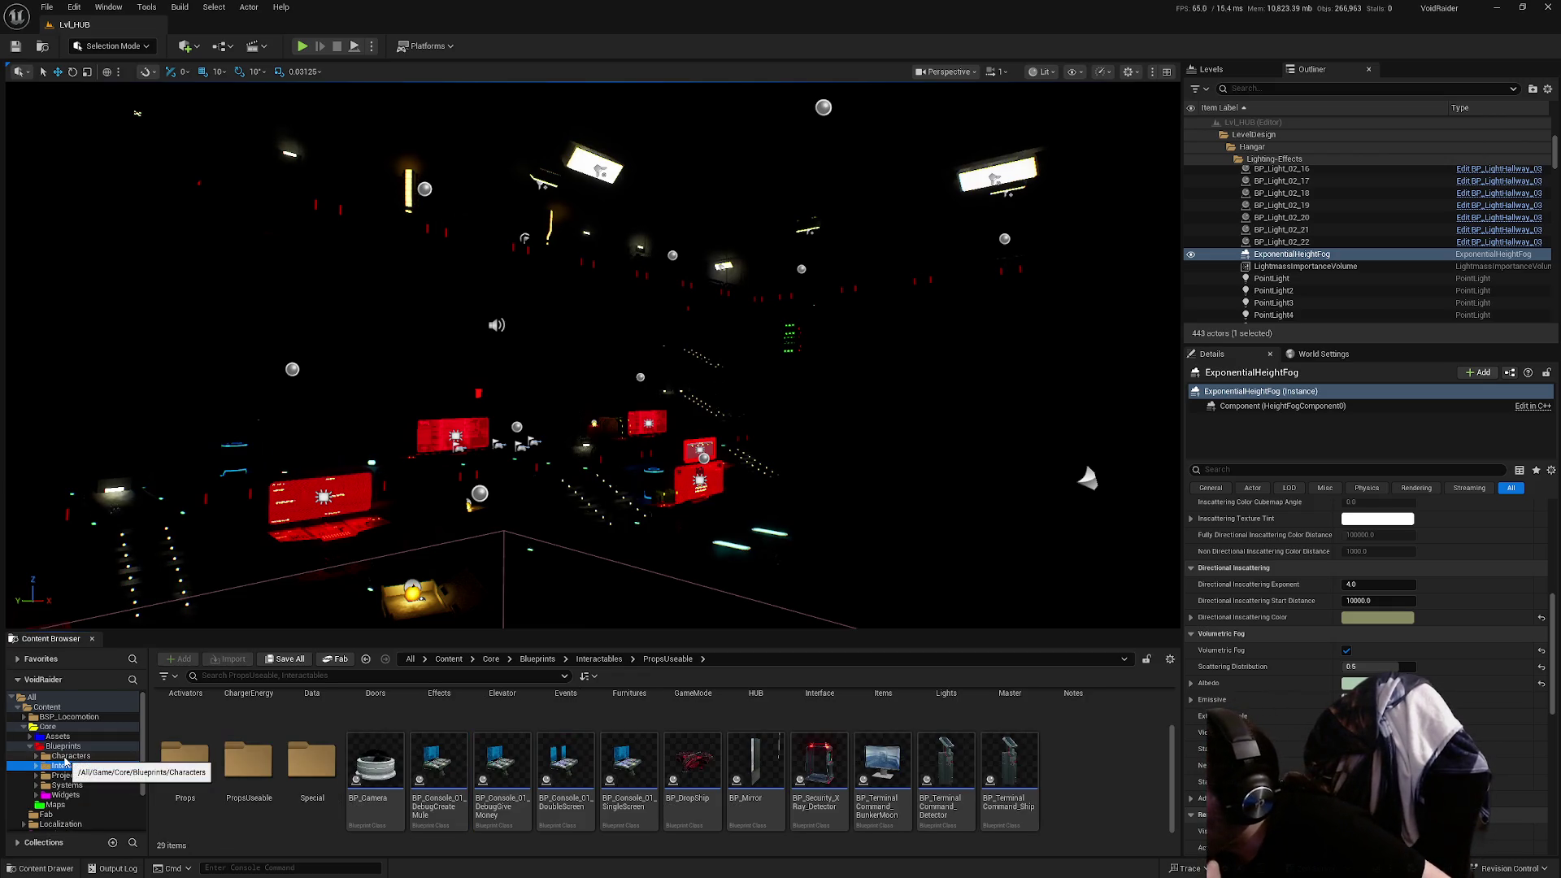
click(65, 758)
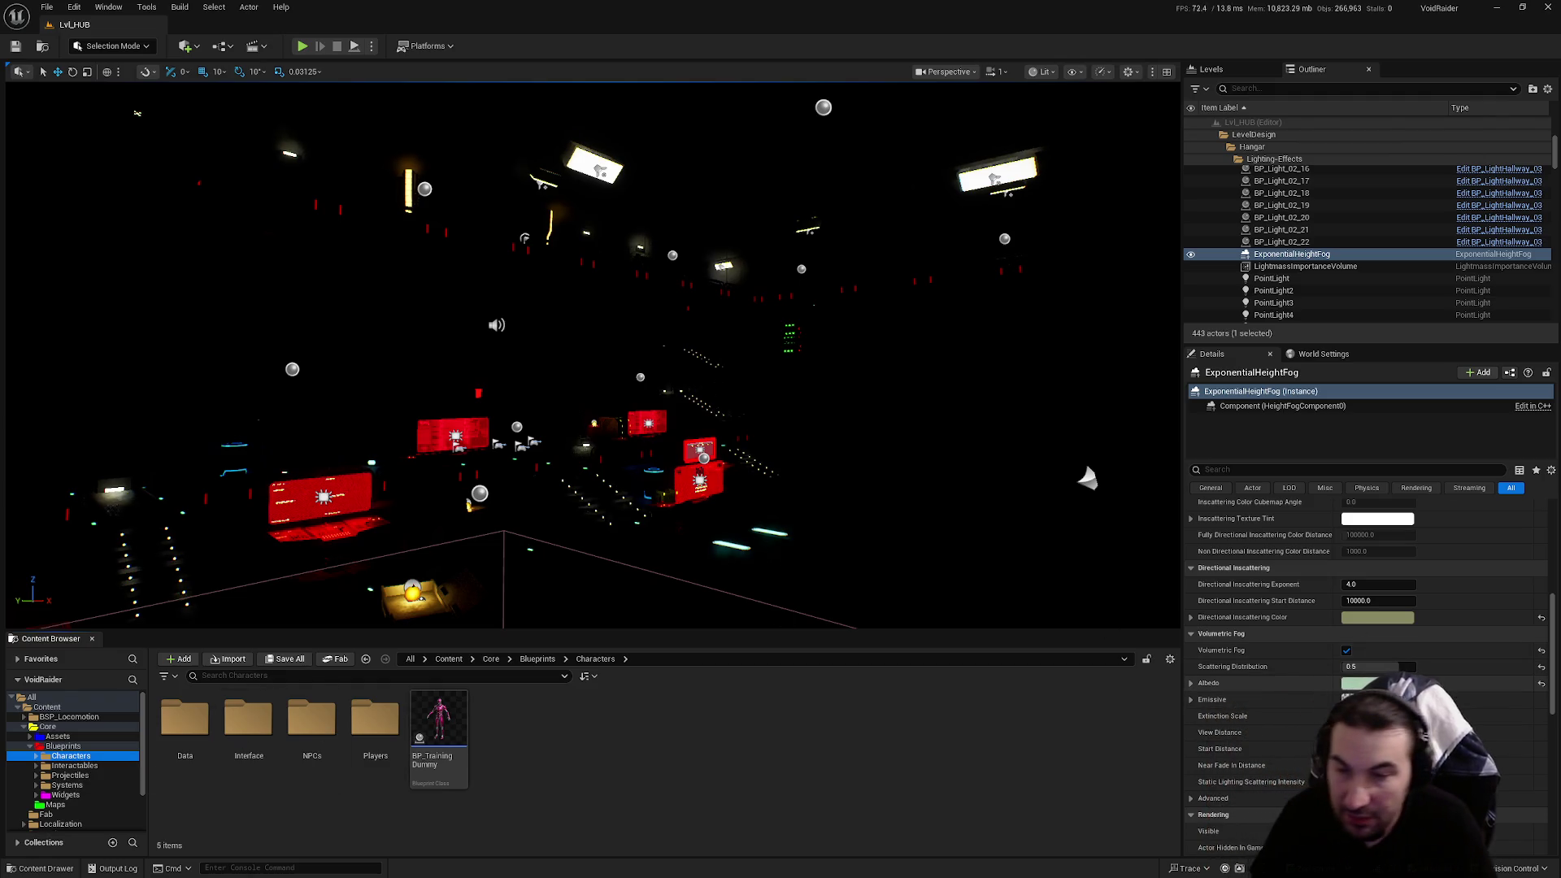
Save Lvl_HUB, start Play-In-Editor with Alt+P, then stop the session
click(285, 659)
click(885, 584)
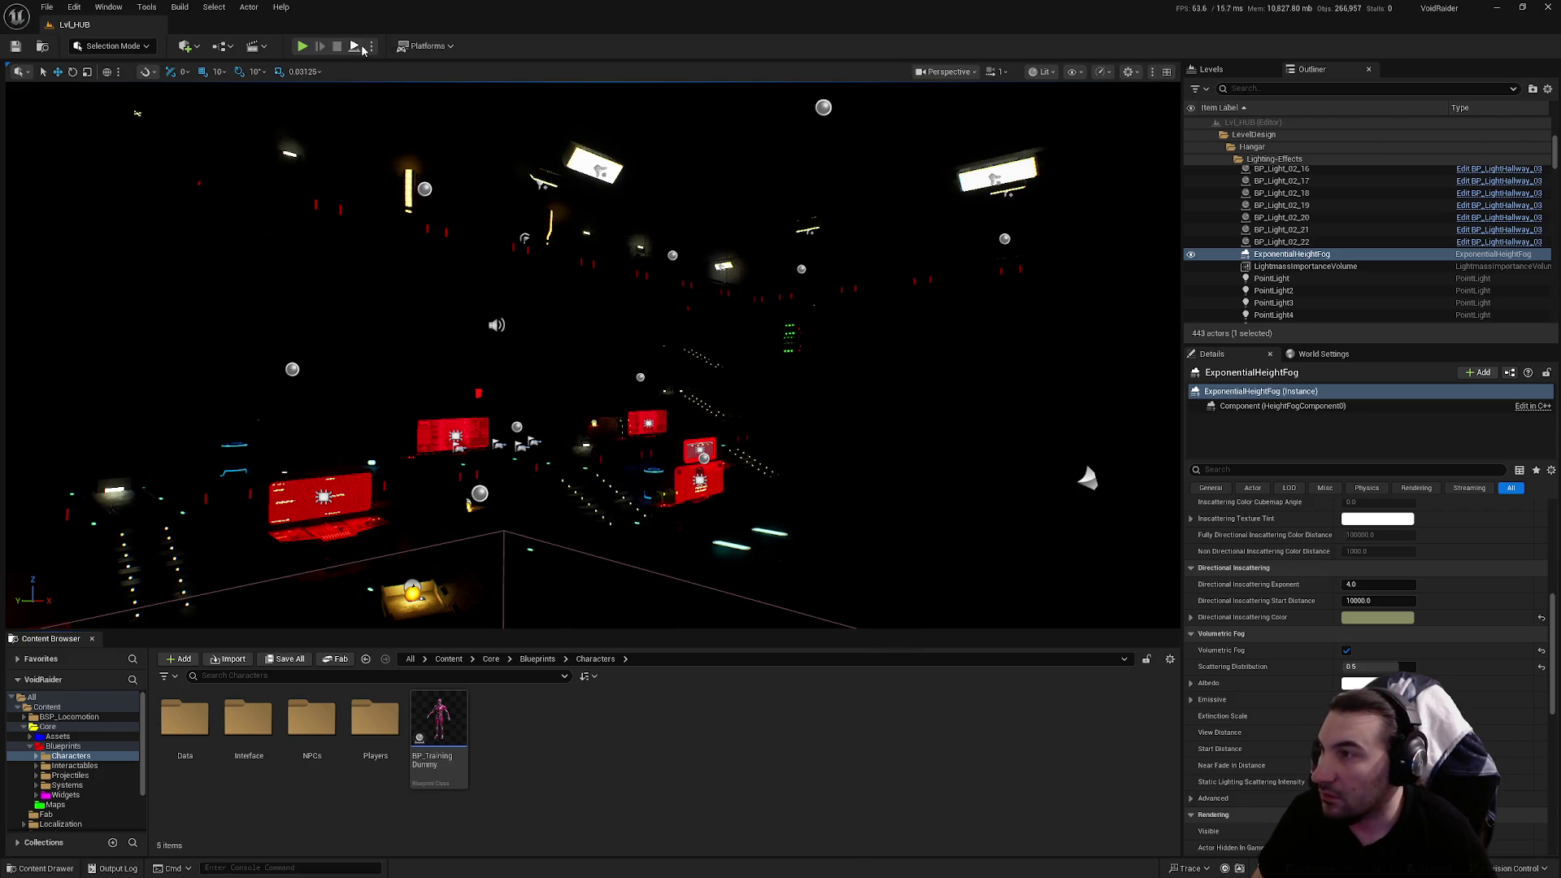
key(alt+p)
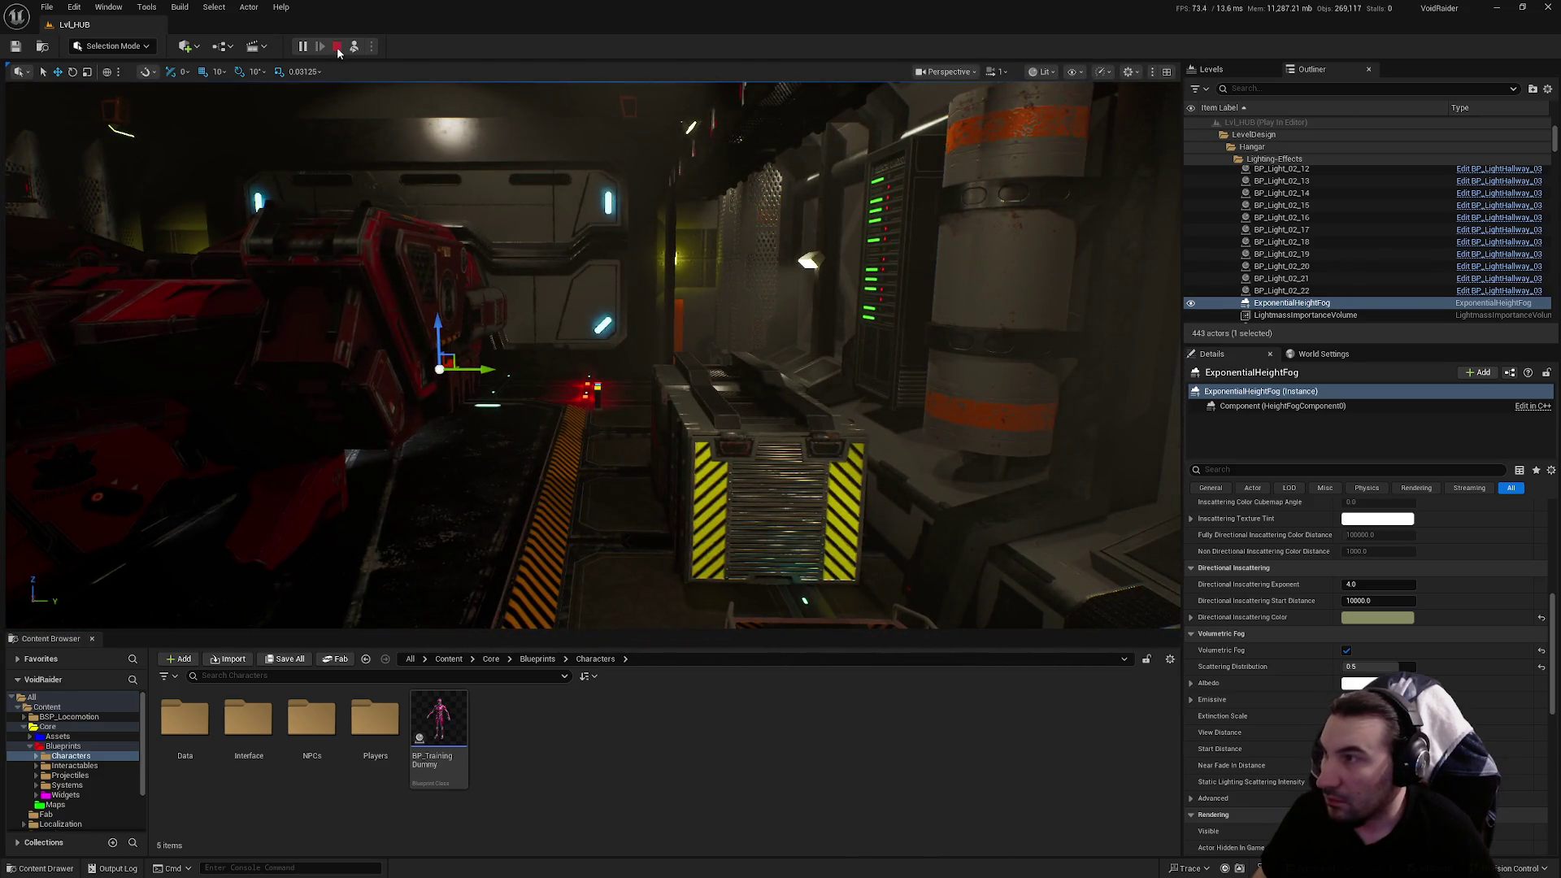
click(336, 46)
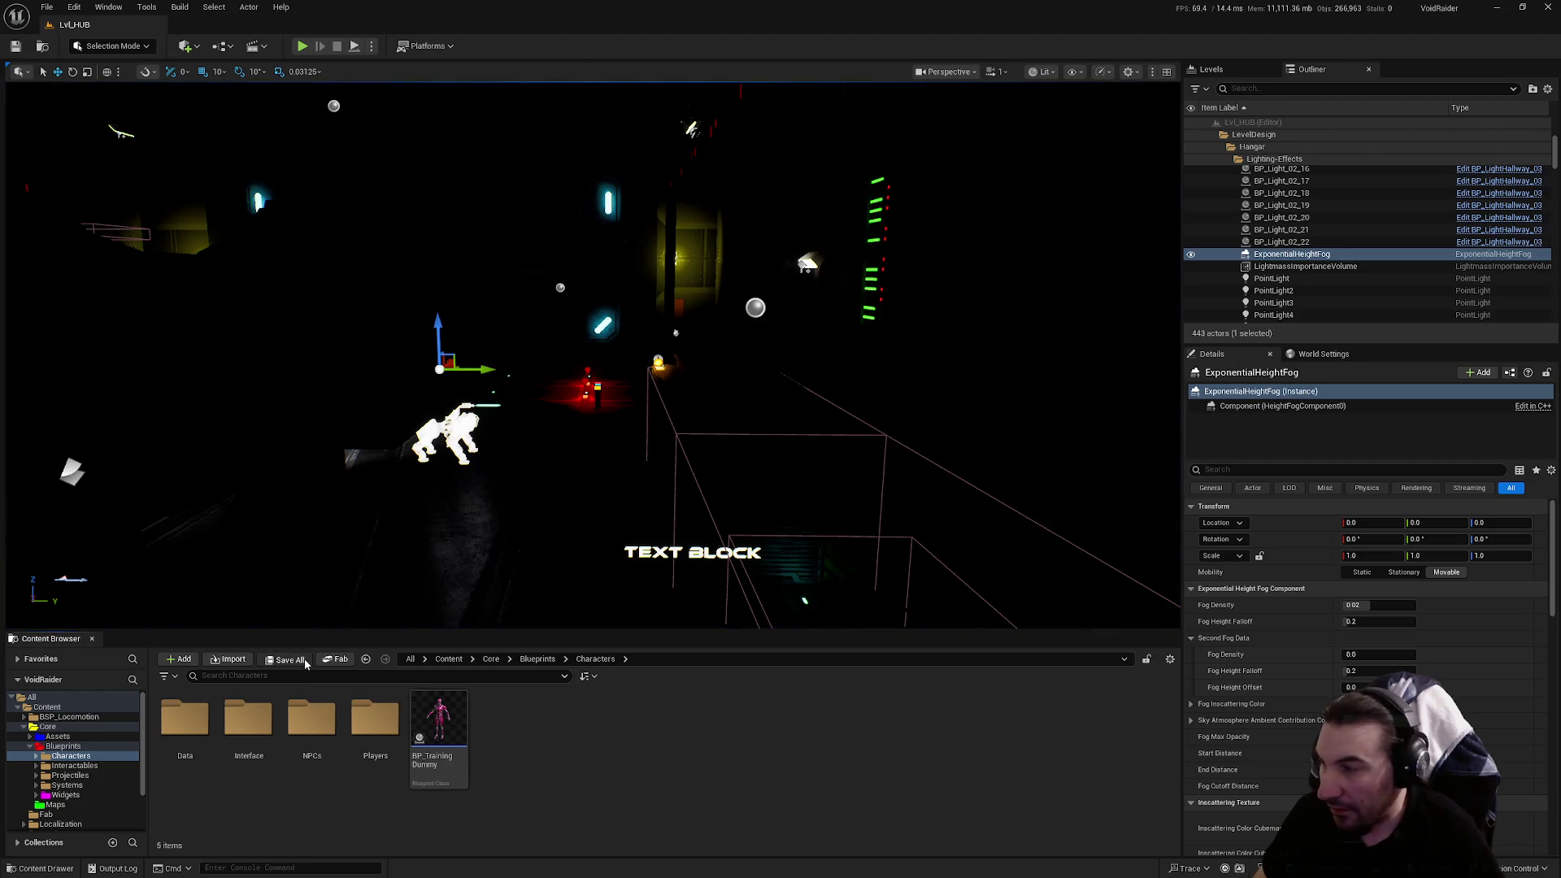
mouse_move(299, 620)
mouse_down()
mouse_move(342, 602)
mouse_move(1067, 605)
mouse_up()
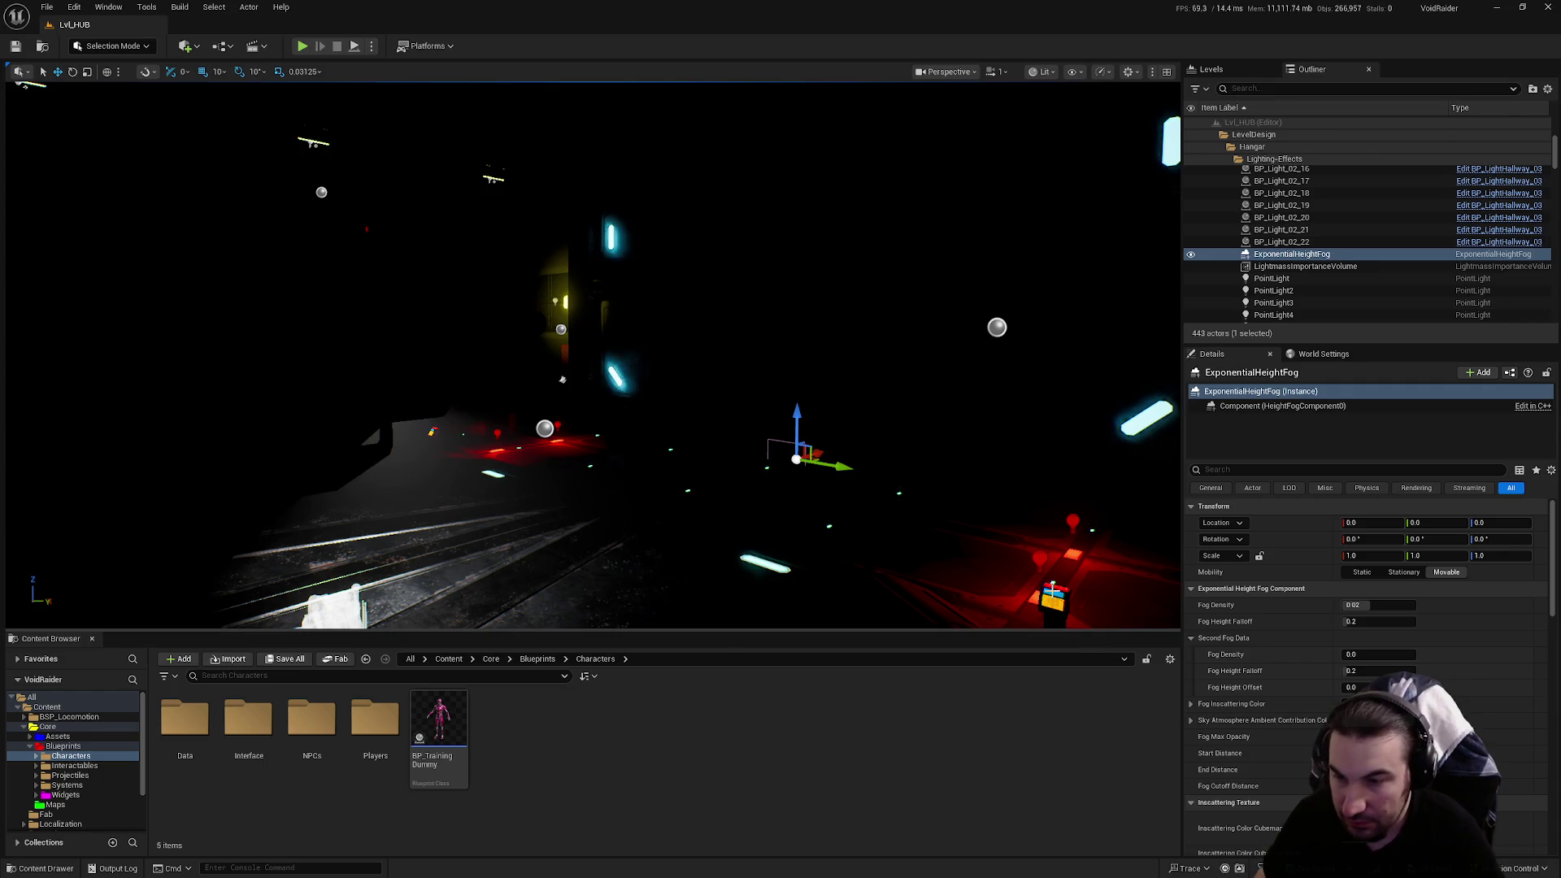
mouse_move(1016, 488)
mouse_down()
mouse_move(821, 114)
mouse_move(932, 576)
mouse_up()
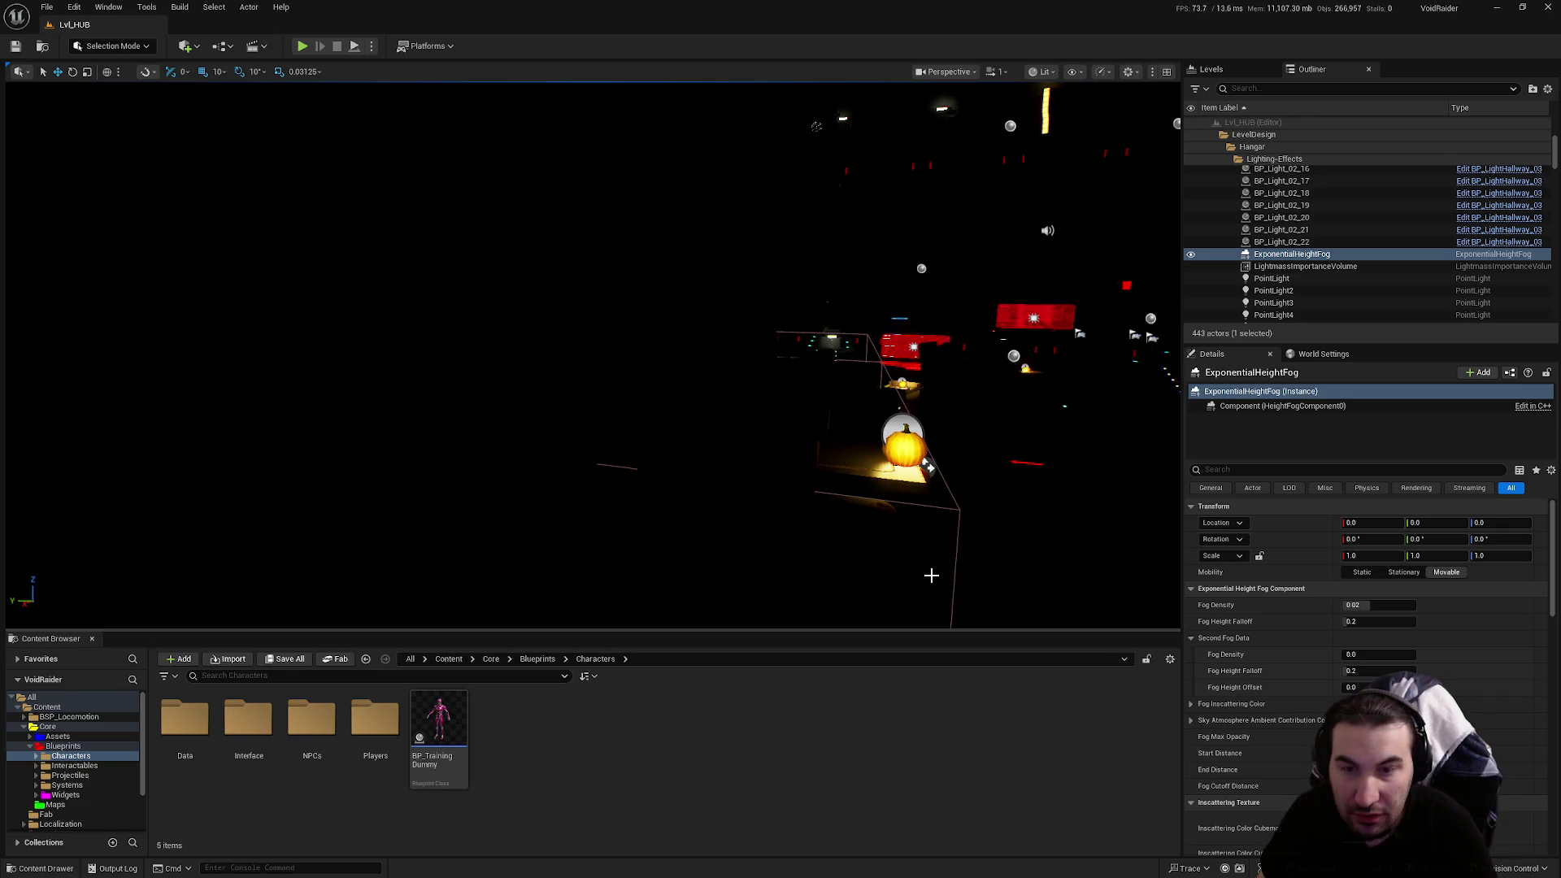
drag(902, 547, 1098, 547)
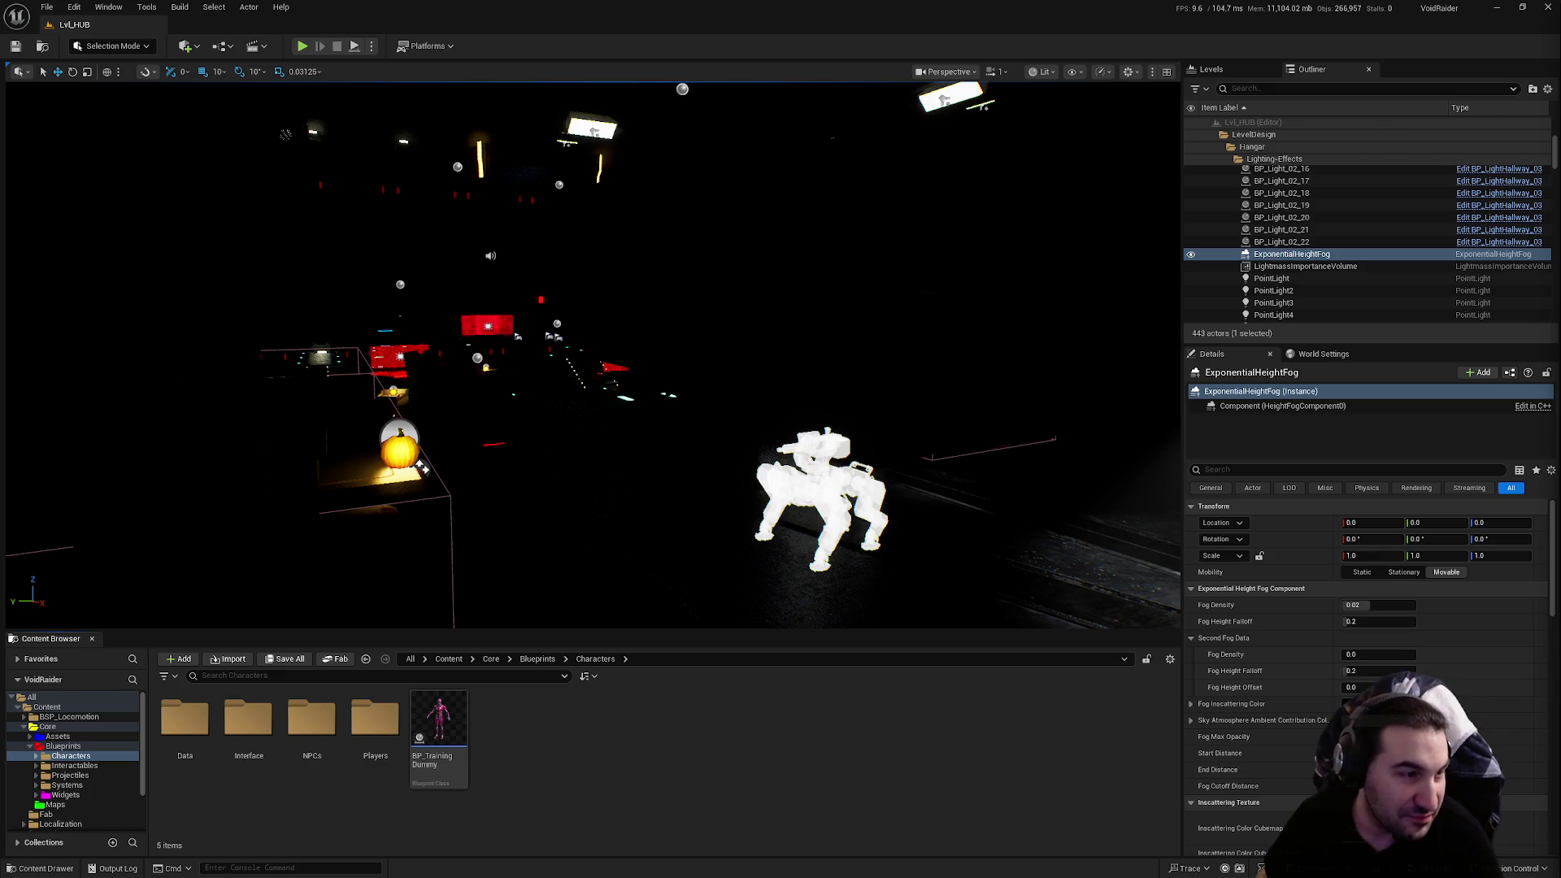
mouse_move(775, 330)
mouse_down()
mouse_move(488, 317)
mouse_move(518, 314)
mouse_up()
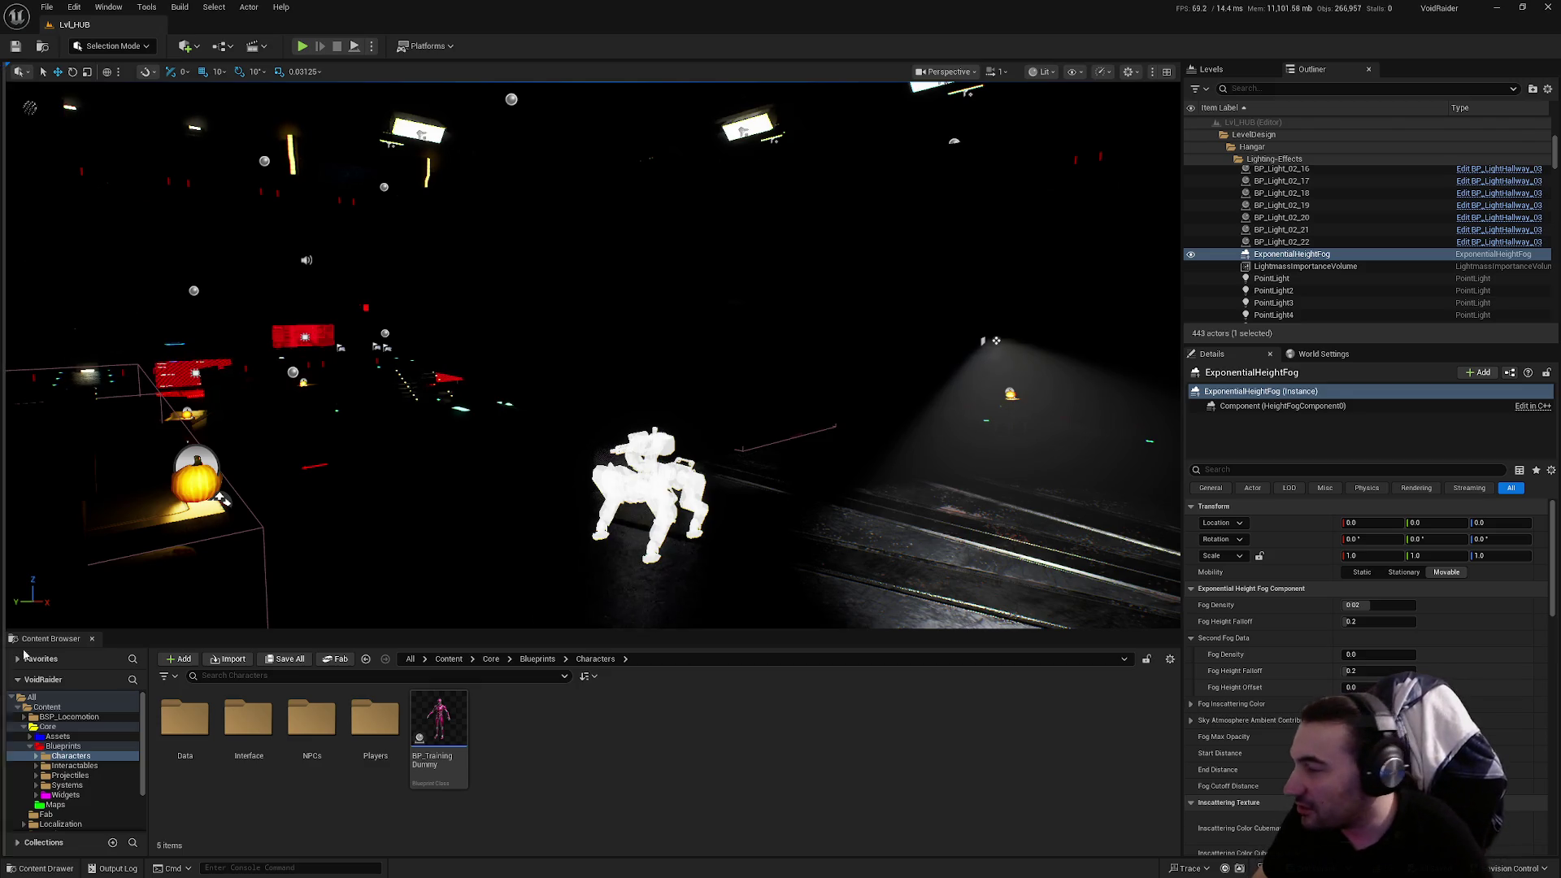
click(31, 746)
mouse_move(570, 366)
mouse_down()
mouse_move(553, 317)
mouse_move(594, 321)
mouse_move(431, 318)
mouse_up()
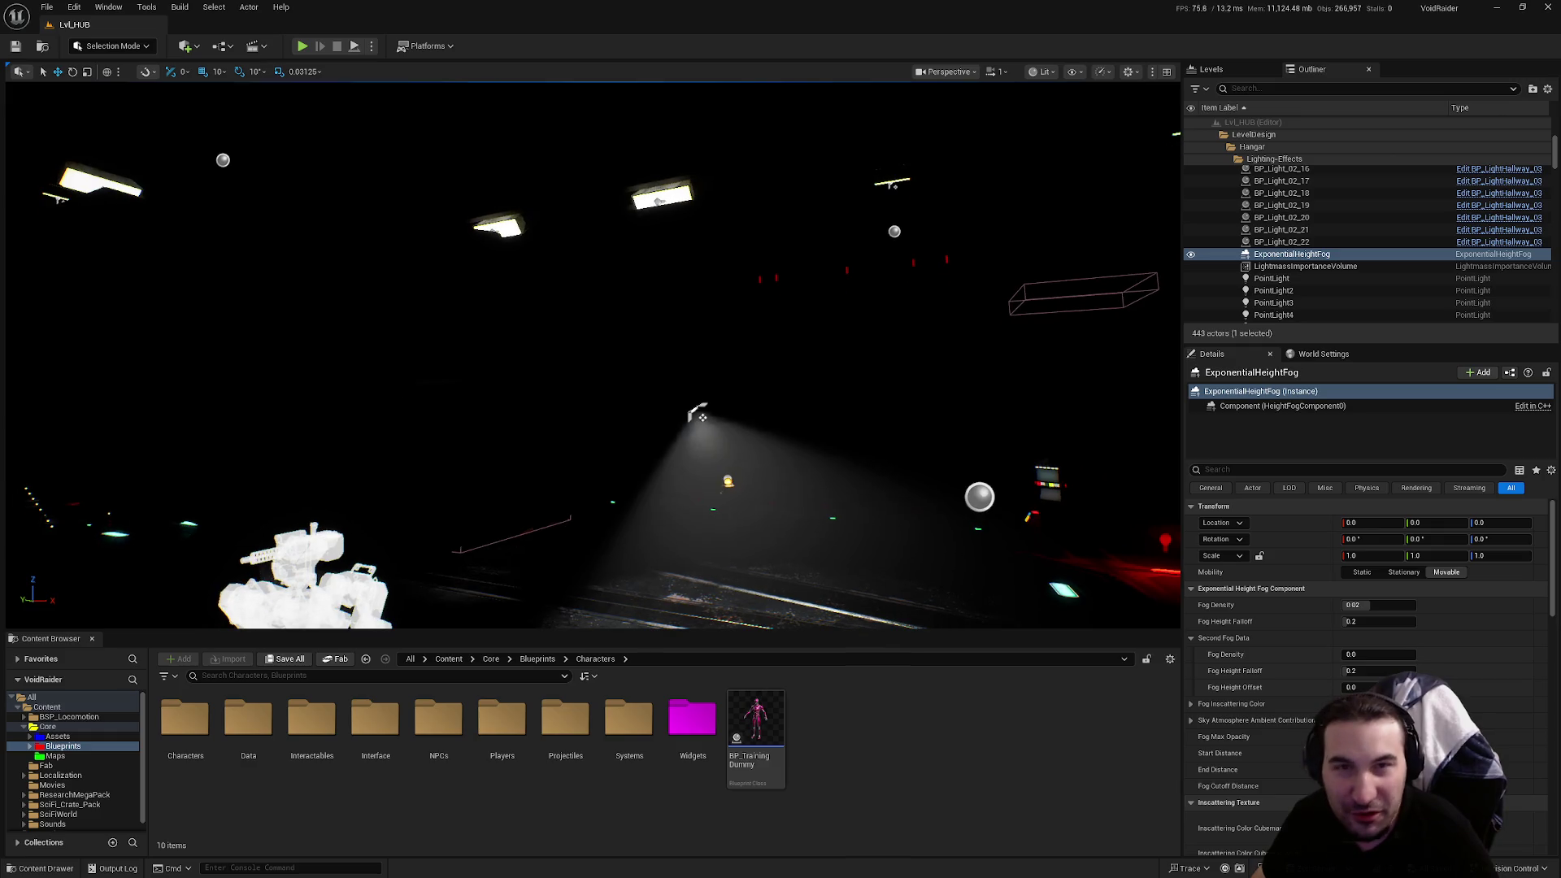
drag(870, 360, 828, 366)
mouse_move(518, 442)
mouse_down()
mouse_move(518, 420)
mouse_move(533, 432)
mouse_up()
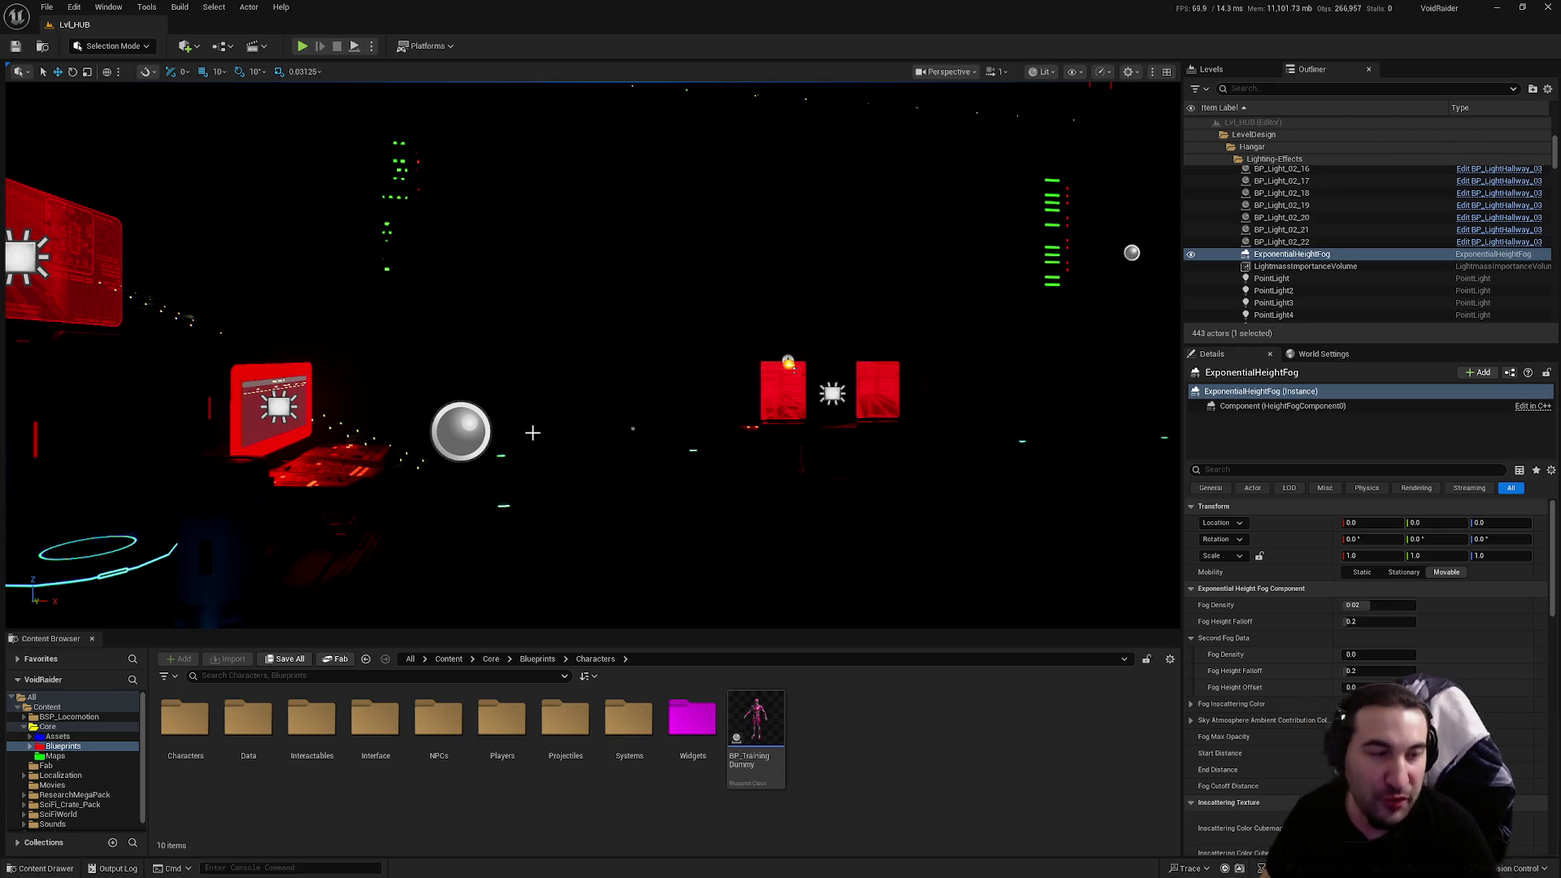
mouse_move(863, 491)
mouse_down()
mouse_move(814, 486)
mouse_move(863, 491)
mouse_up()
drag(706, 377, 658, 351)
mouse_move(921, 495)
mouse_down()
mouse_move(902, 492)
mouse_move(920, 495)
mouse_up()
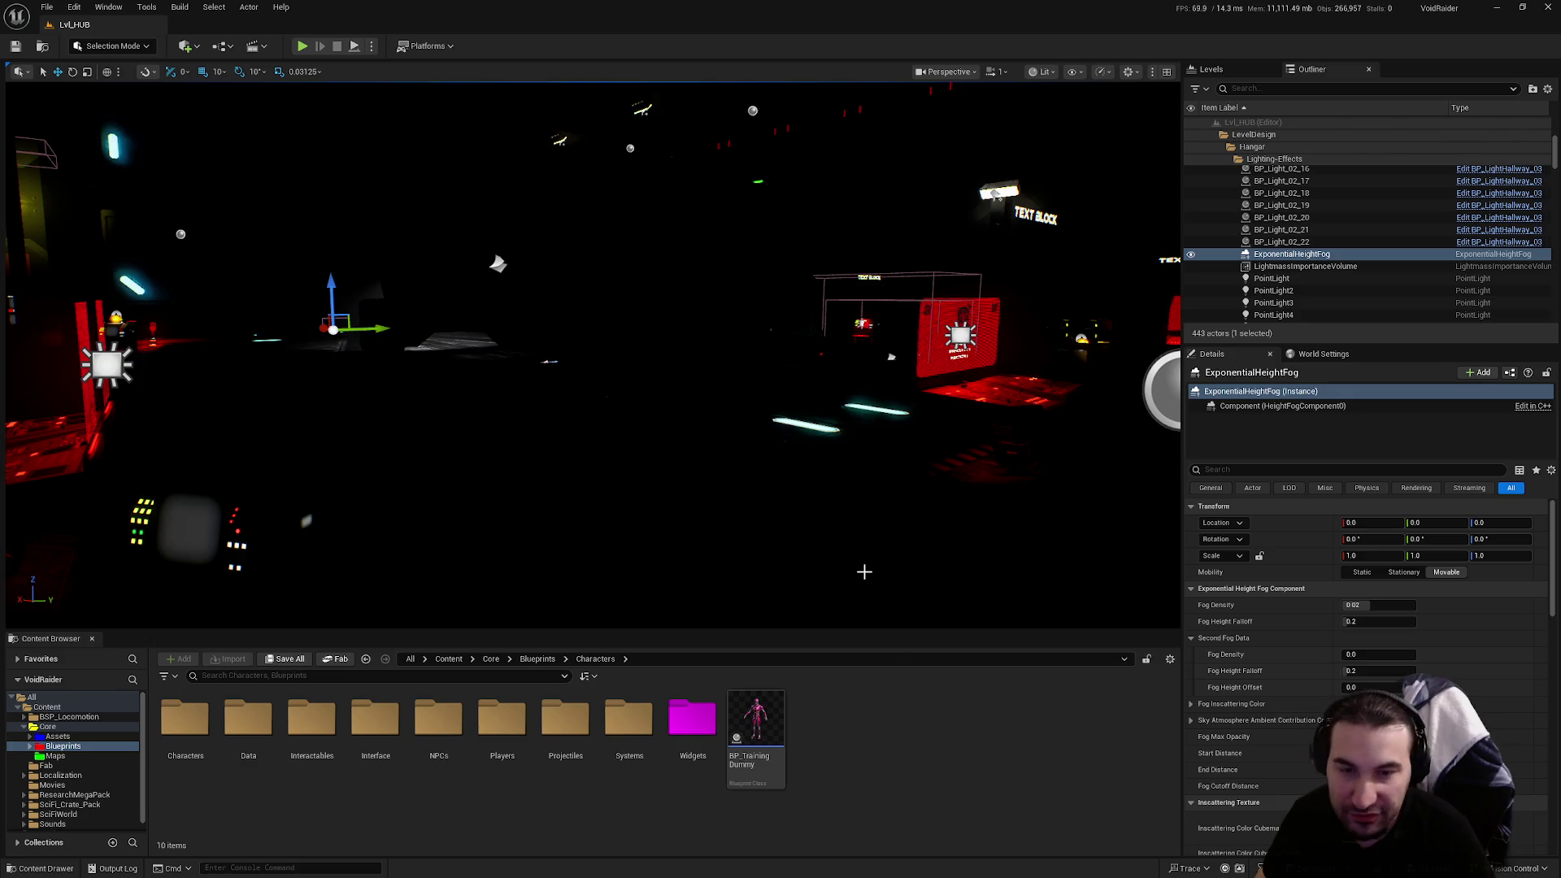
key(w)
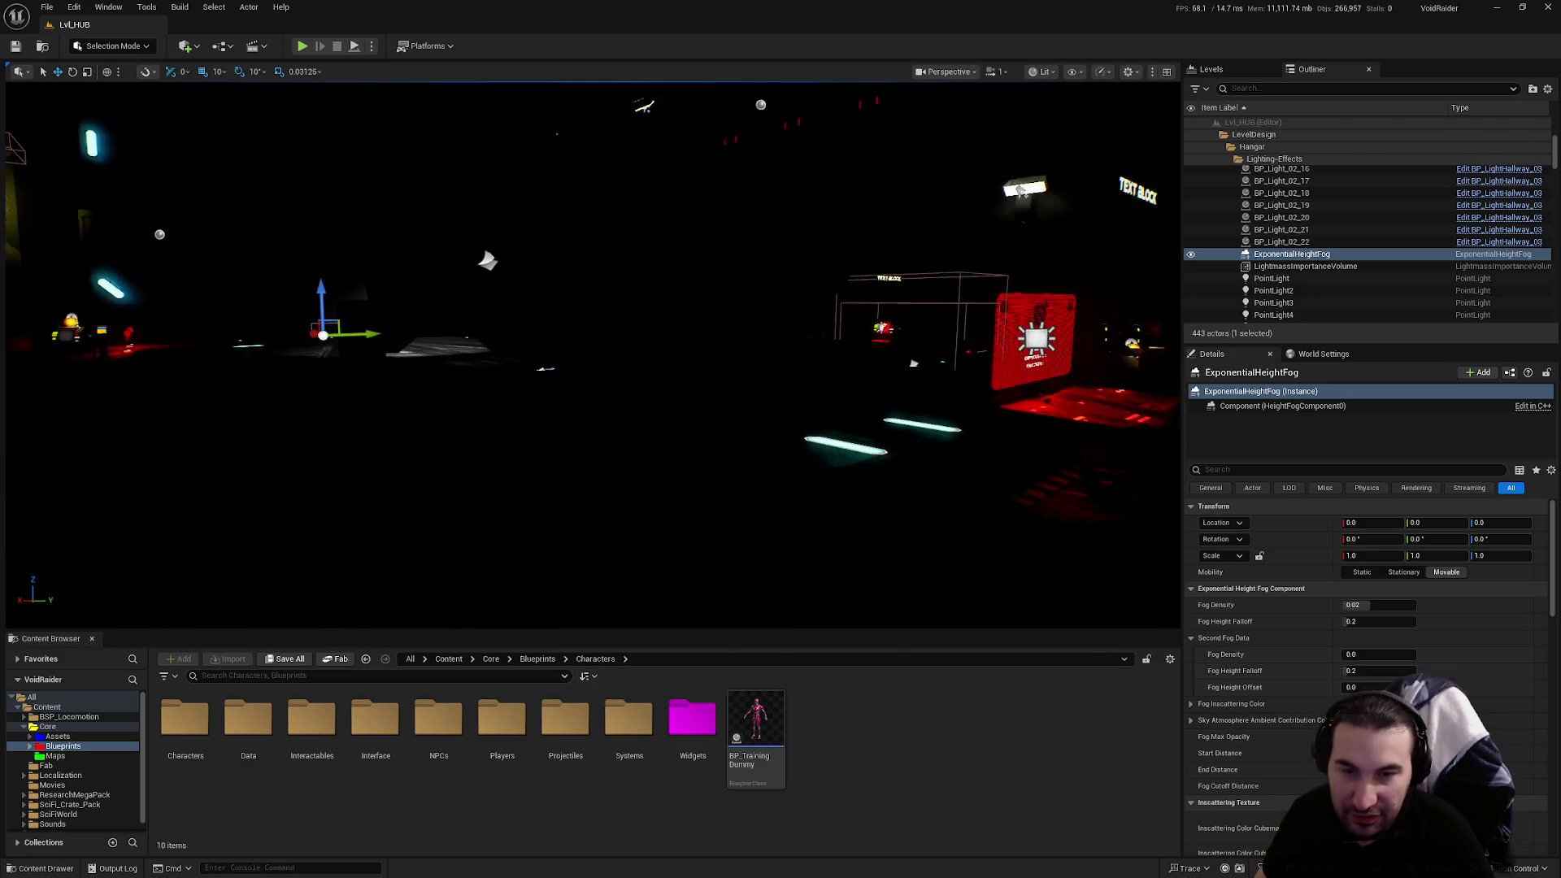
key(w)
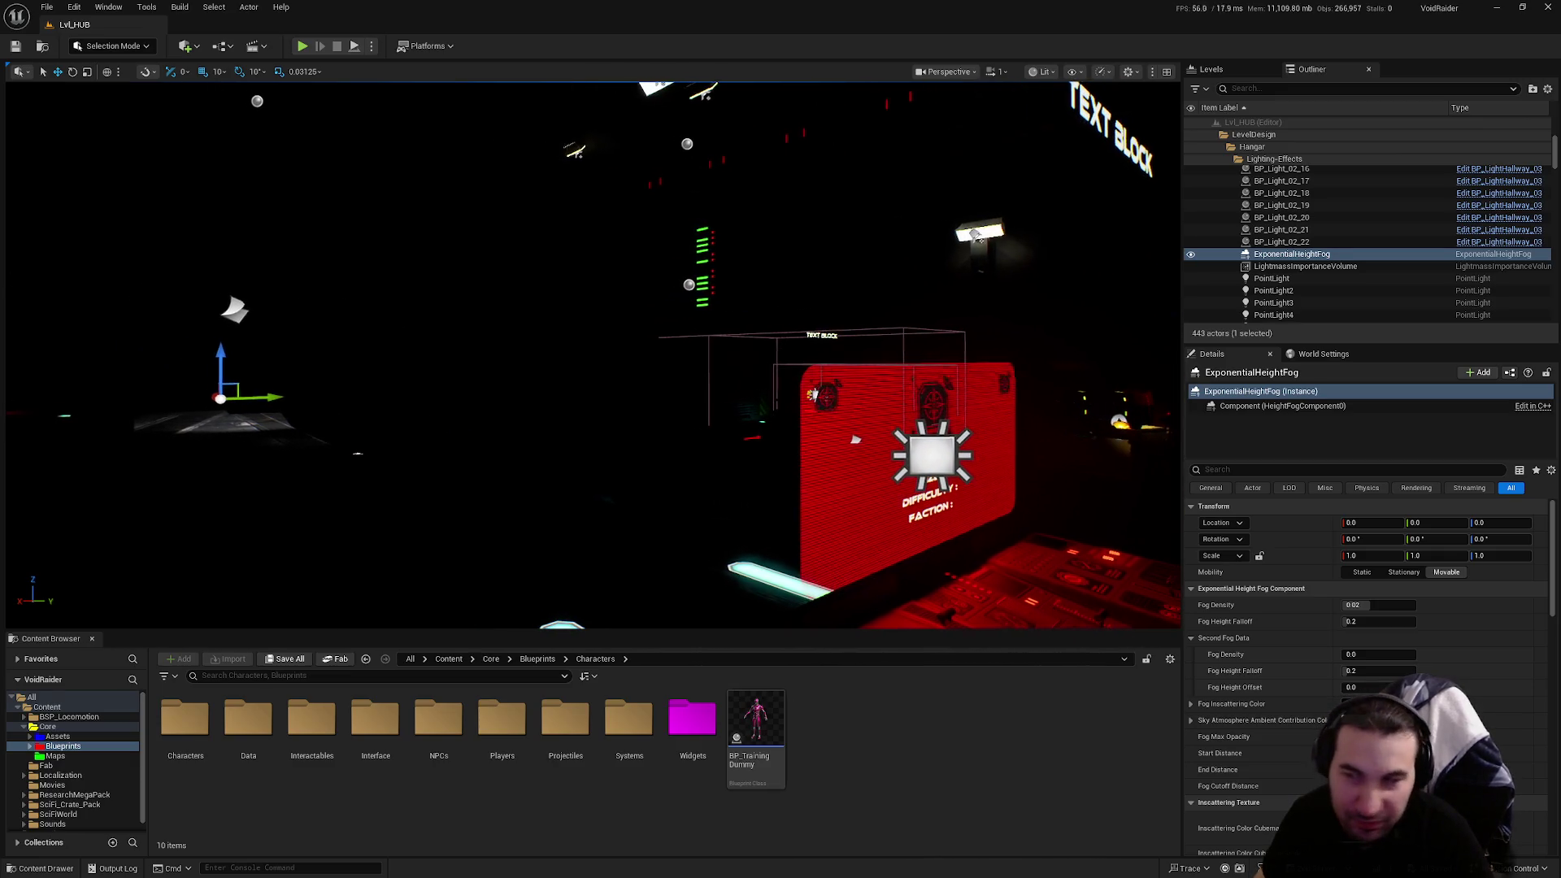
scroll(886, 495, up, 3)
scroll(887, 495, down, 5)
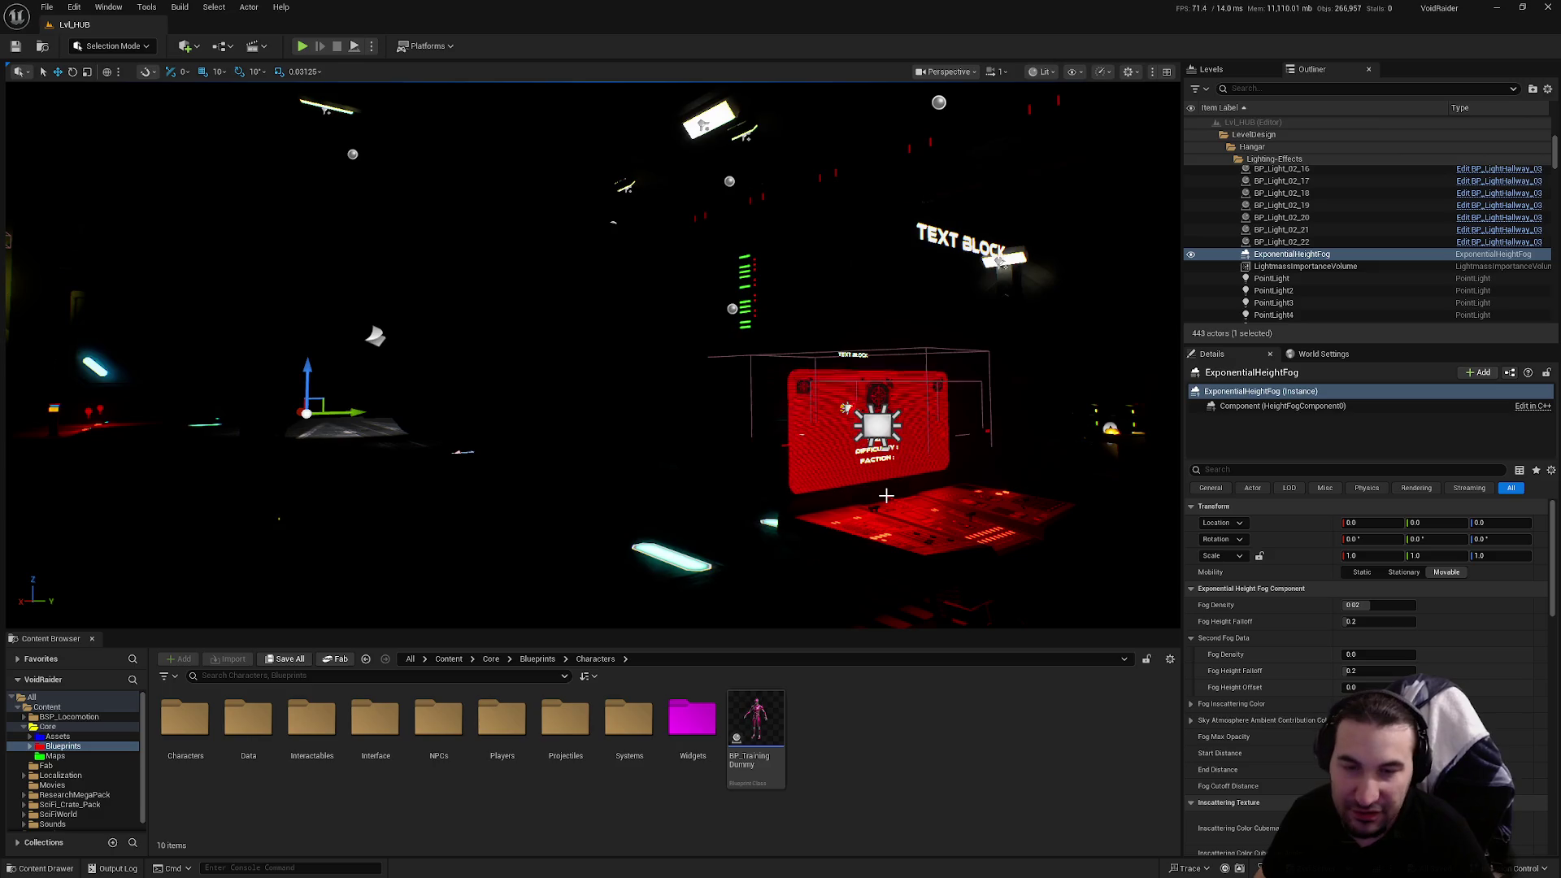
key(w)
key(w)
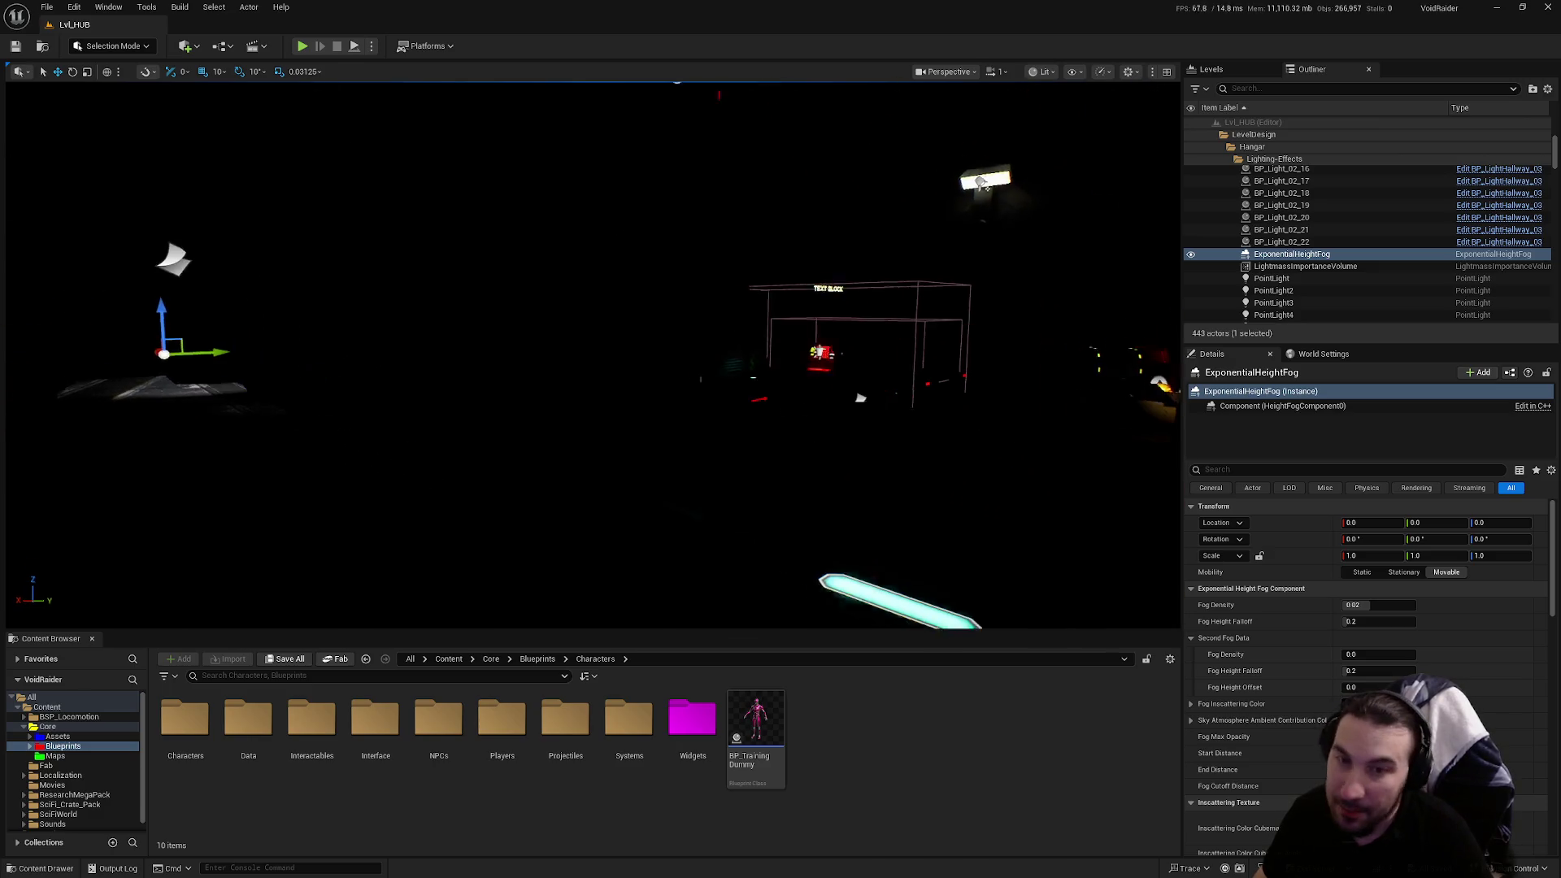
key(w)
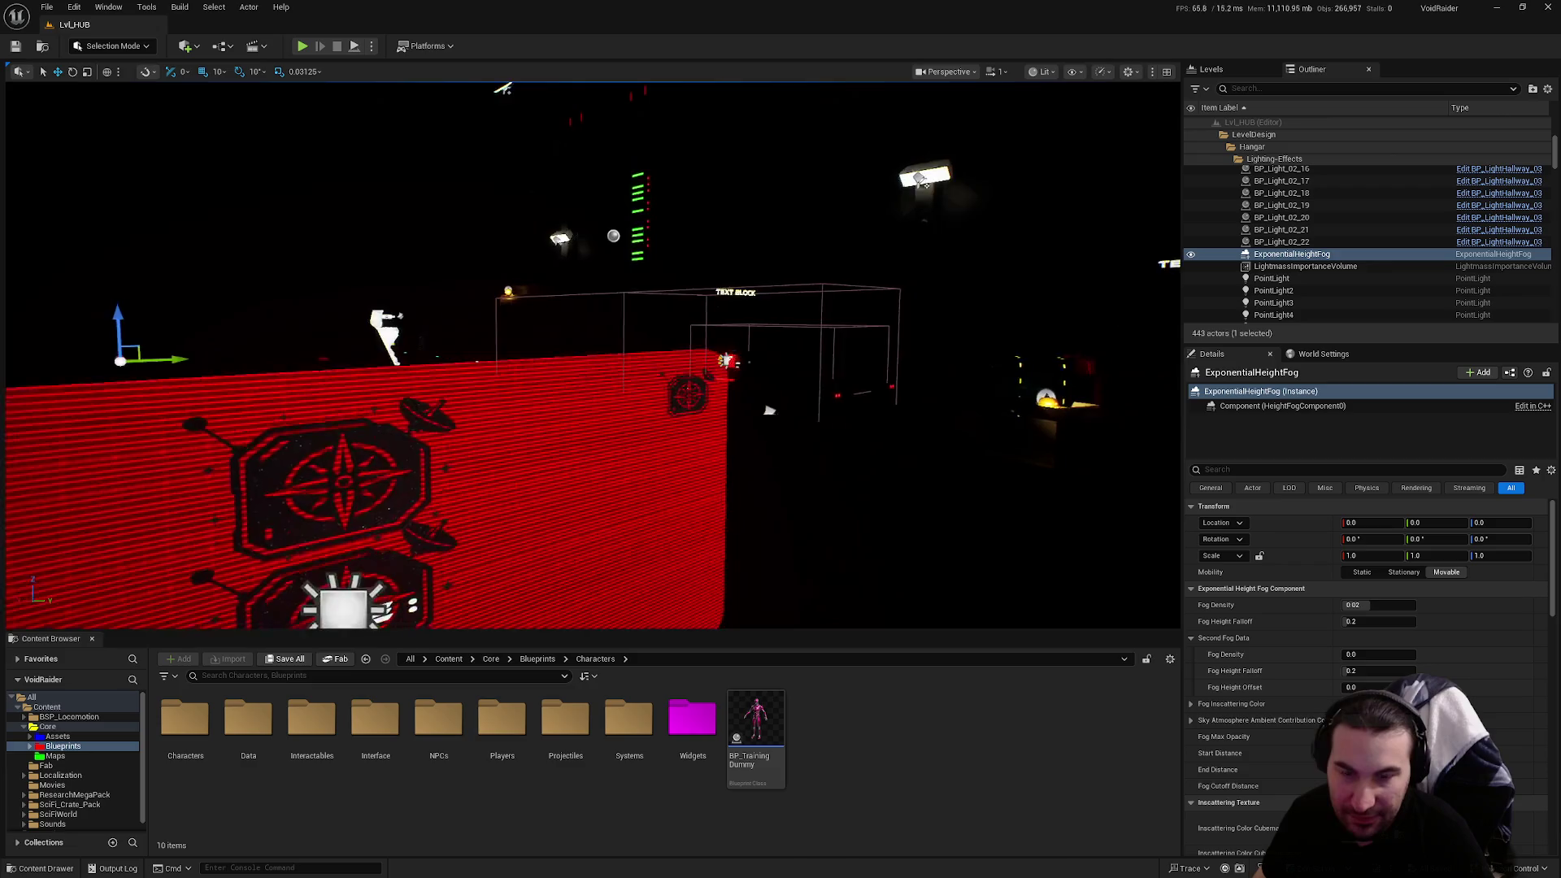
drag(944, 488, 894, 492)
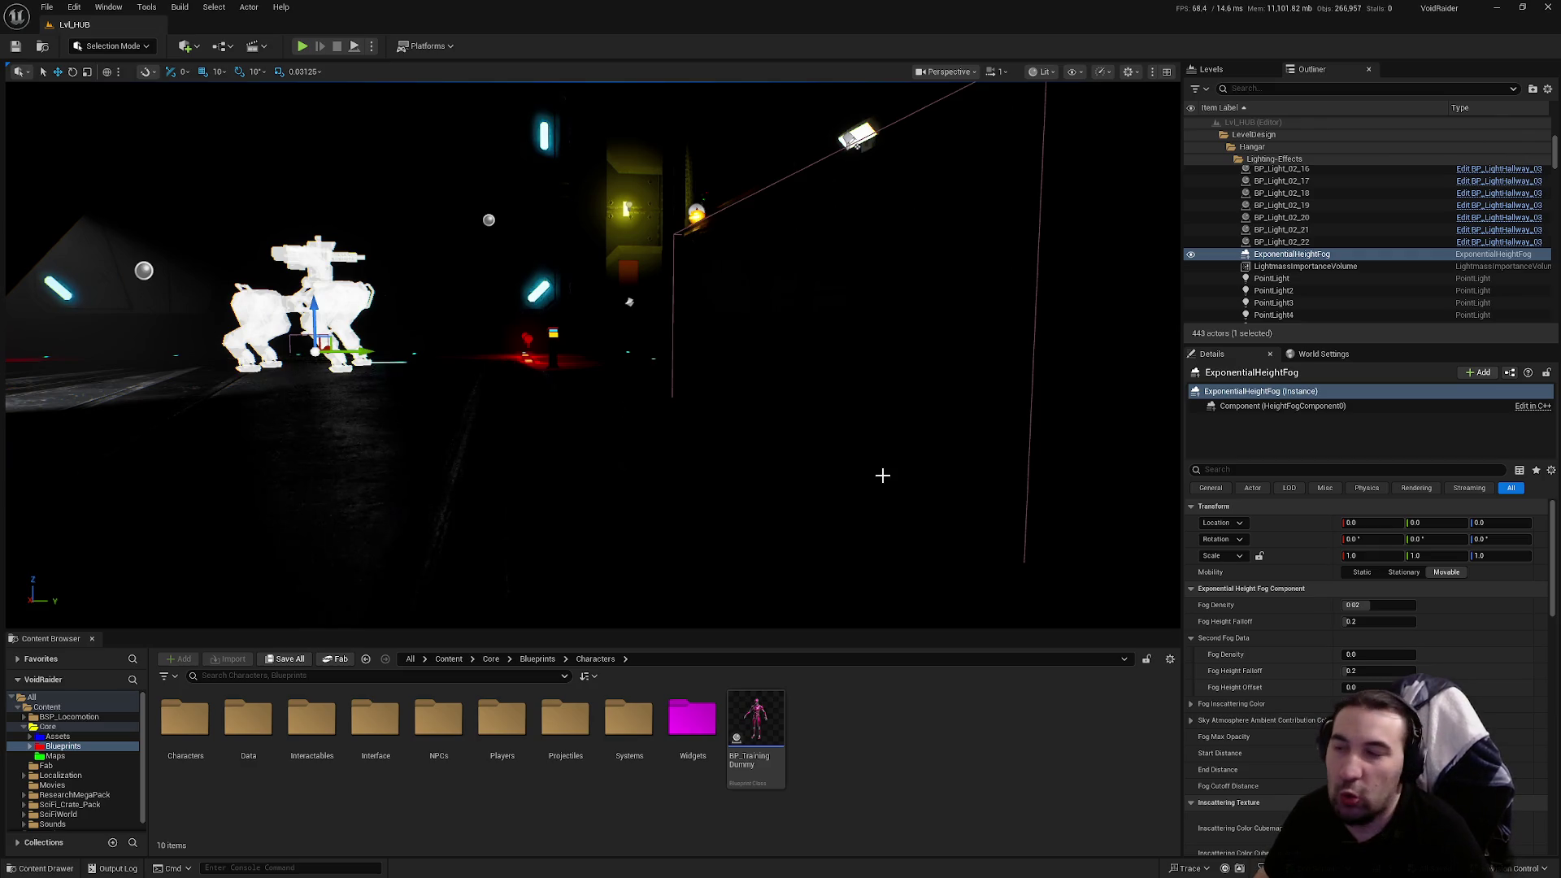
mouse_move(882, 475)
mouse_down()
mouse_move(838, 471)
mouse_move(837, 439)
mouse_move(760, 439)
mouse_move(863, 482)
mouse_up()
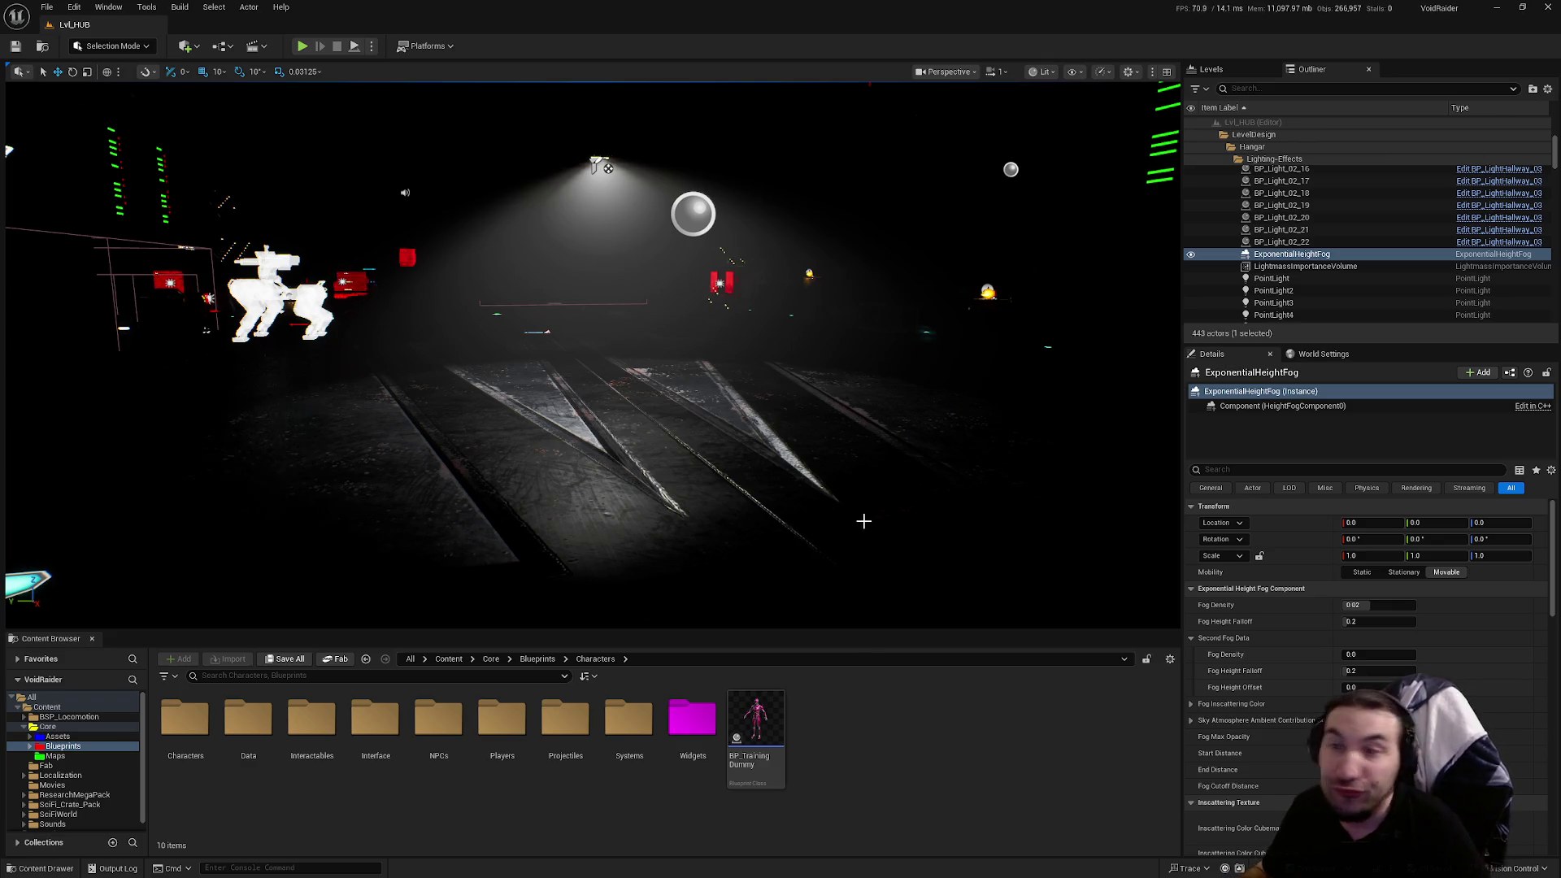
mouse_move(843, 462)
mouse_down()
mouse_move(823, 382)
mouse_move(984, 376)
mouse_move(839, 460)
mouse_up()
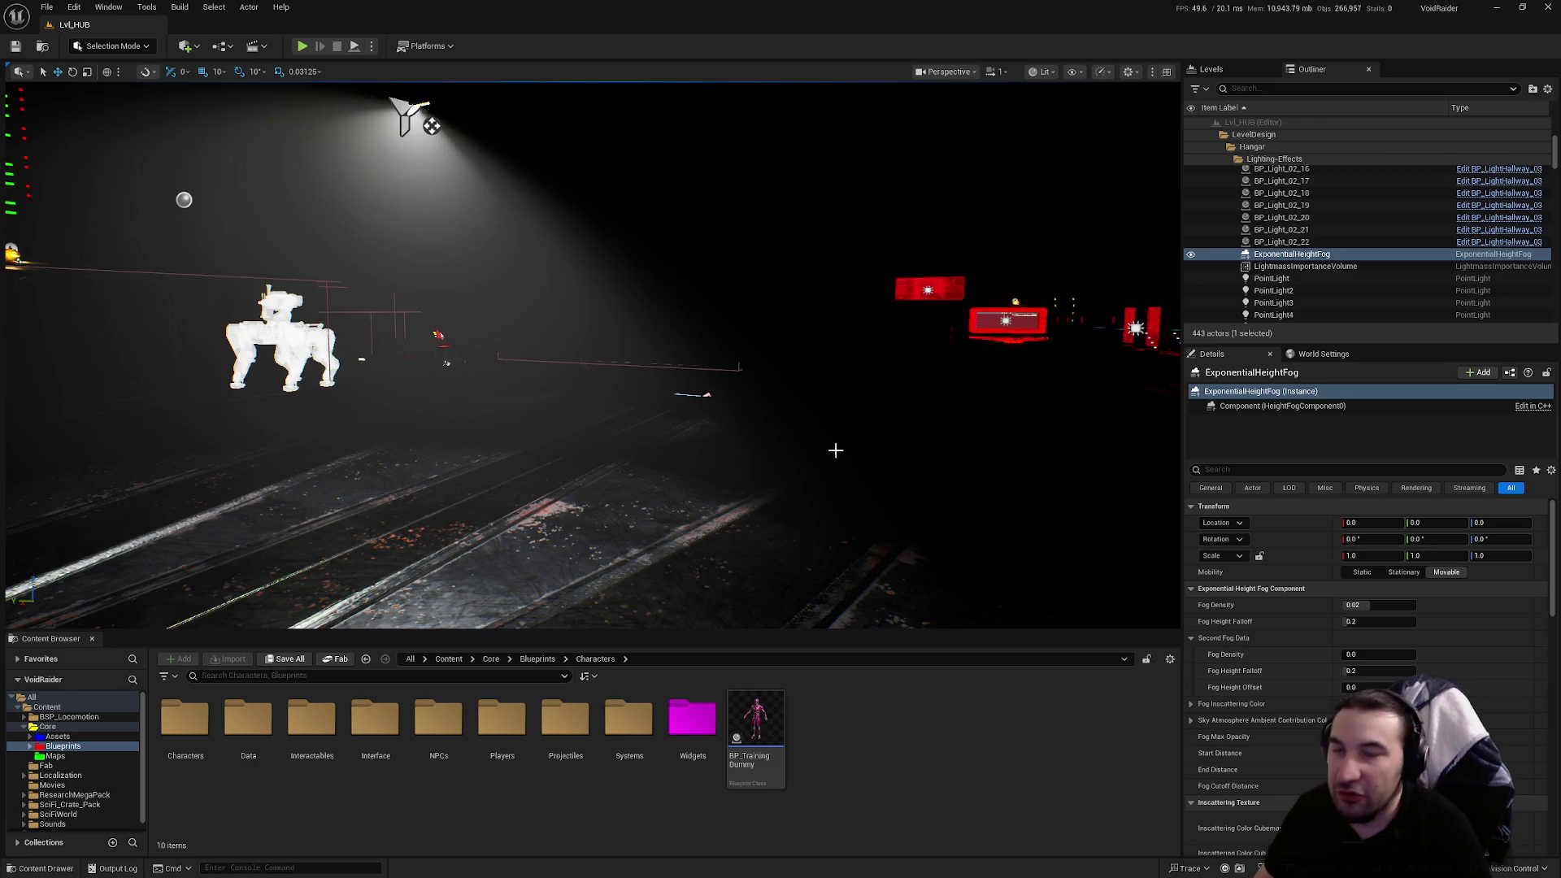
mouse_move(848, 421)
mouse_down()
mouse_move(829, 472)
mouse_move(818, 407)
mouse_move(799, 433)
mouse_move(866, 427)
mouse_move(732, 325)
mouse_move(490, 88)
mouse_up()
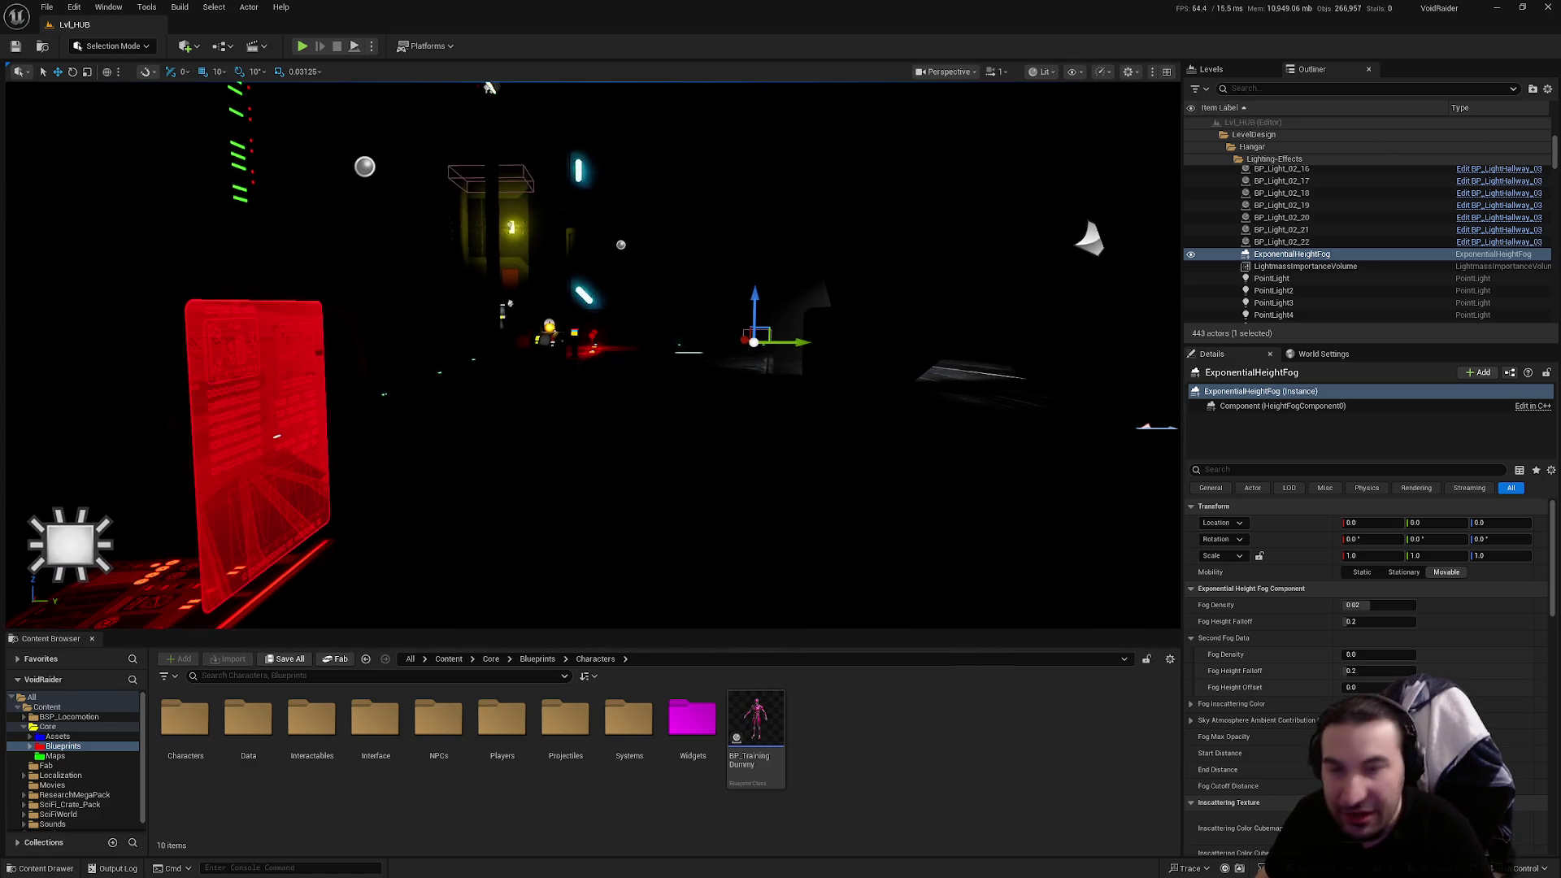
drag(490, 88, 537, 104)
mouse_move(764, 409)
mouse_down()
mouse_move(780, 409)
mouse_move(764, 409)
mouse_up()
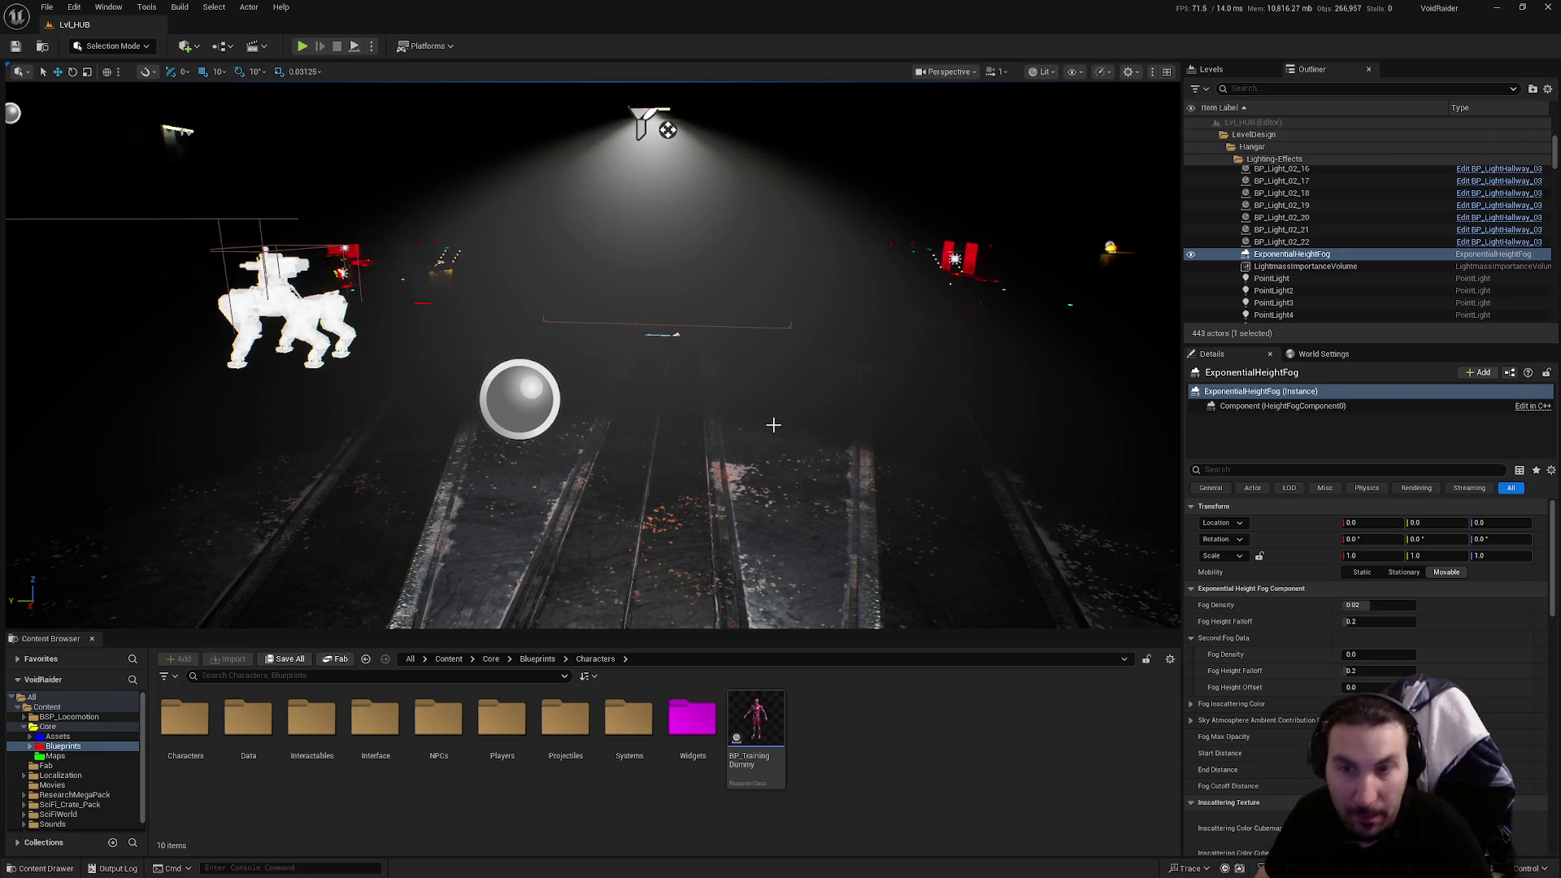
mouse_move(773, 425)
mouse_down()
mouse_move(837, 488)
mouse_move(809, 342)
mouse_move(775, 425)
mouse_up()
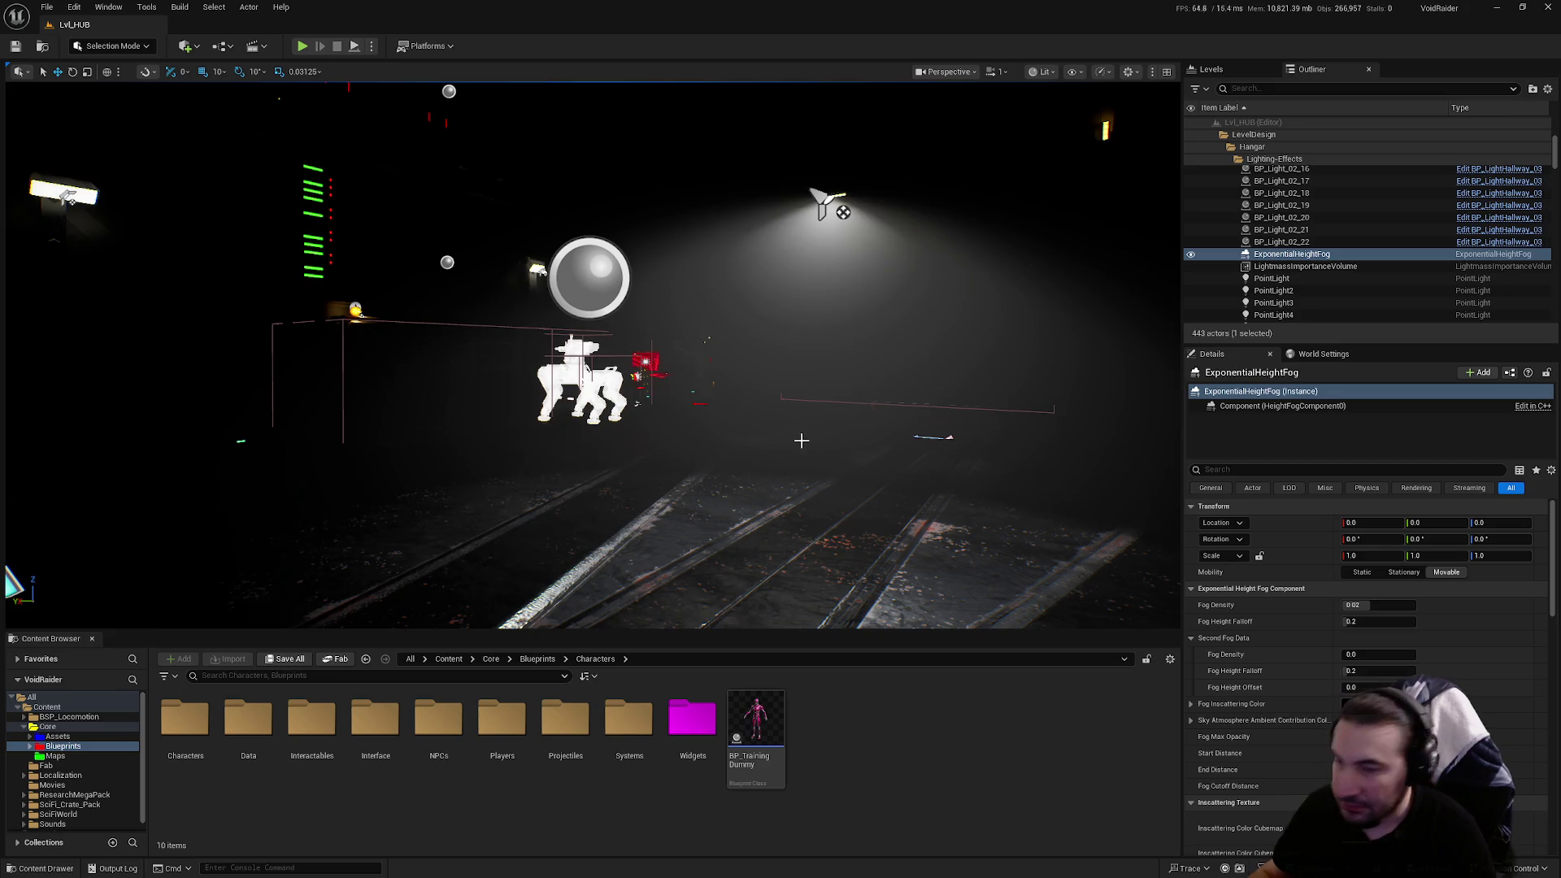
mouse_move(826, 416)
mouse_down()
mouse_move(903, 358)
mouse_move(827, 400)
mouse_move(902, 379)
mouse_move(752, 389)
mouse_move(809, 393)
mouse_up()
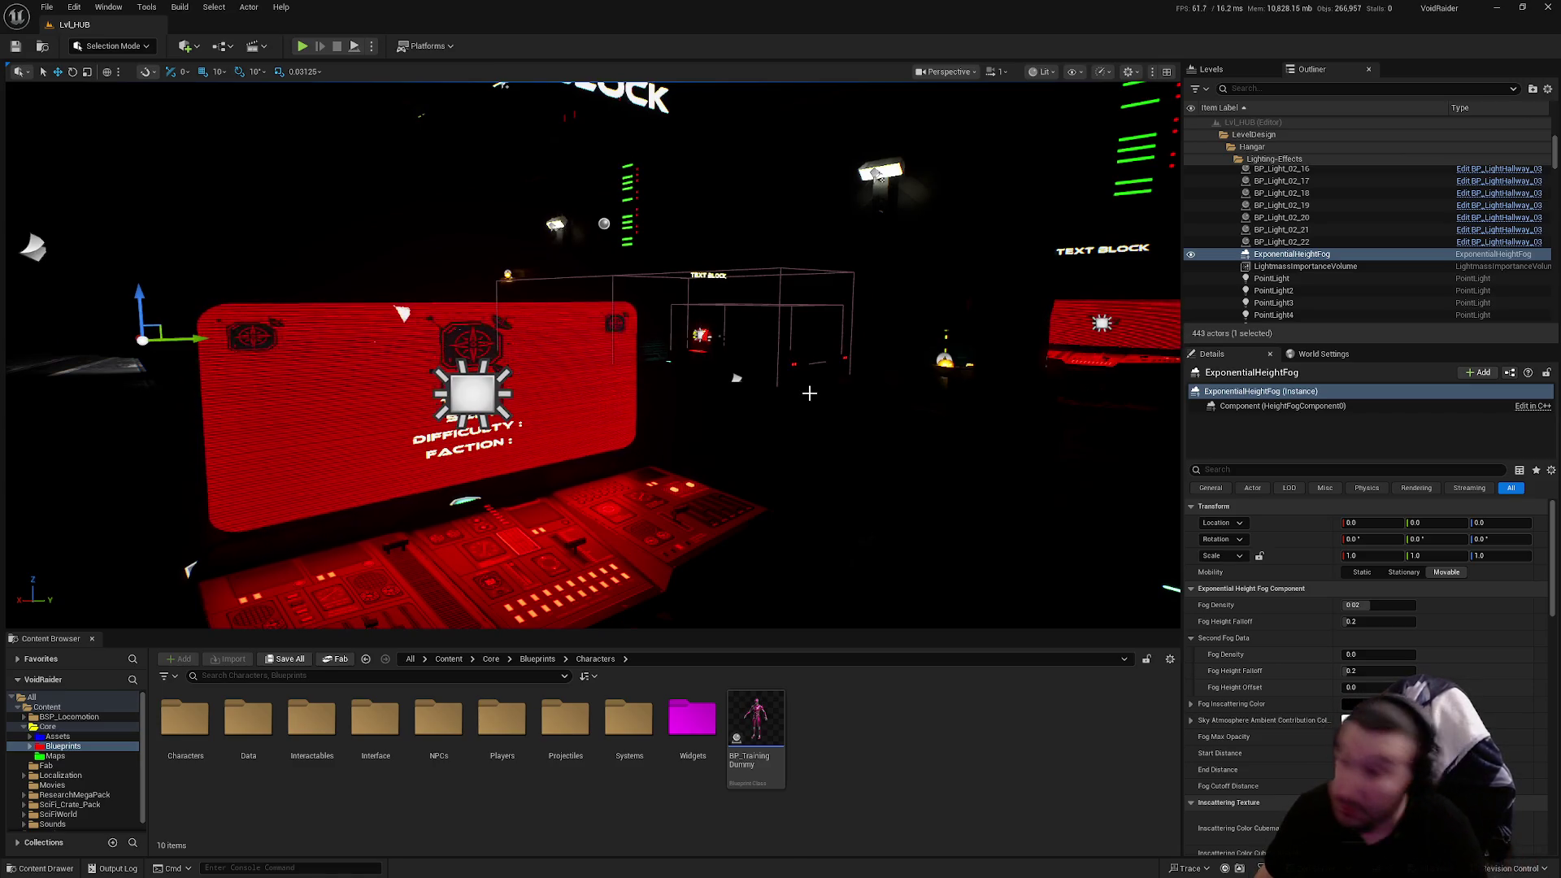
mouse_move(803, 424)
mouse_down()
mouse_move(802, 411)
mouse_move(803, 423)
mouse_up()
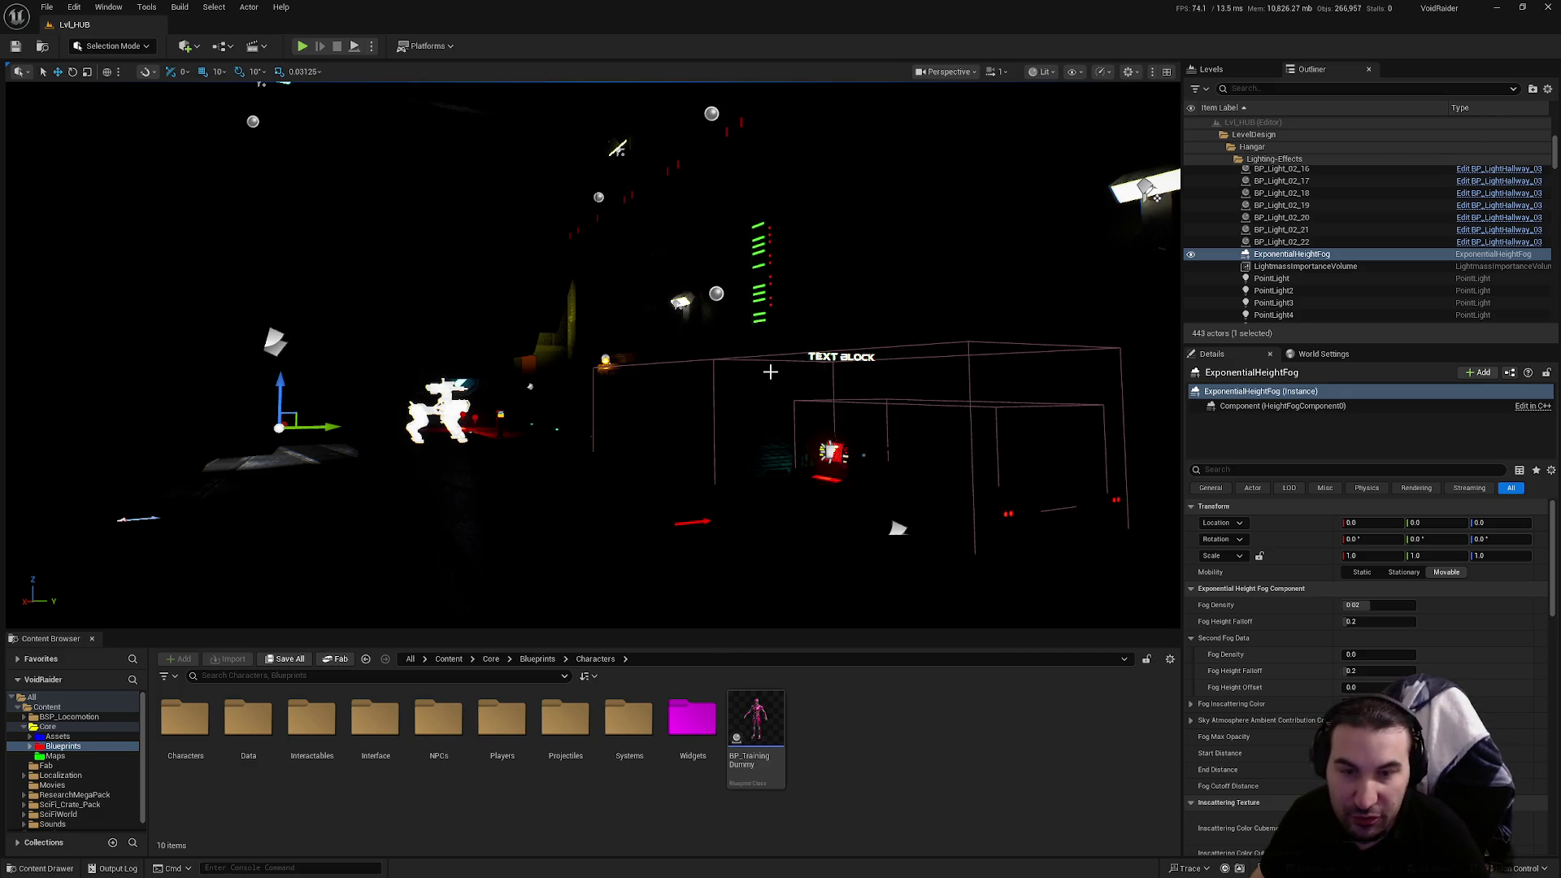
mouse_move(781, 373)
mouse_down()
mouse_move(736, 383)
mouse_move(728, 488)
mouse_move(728, 366)
mouse_move(707, 358)
mouse_move(781, 350)
mouse_move(765, 350)
mouse_move(762, 317)
mouse_move(761, 363)
mouse_up()
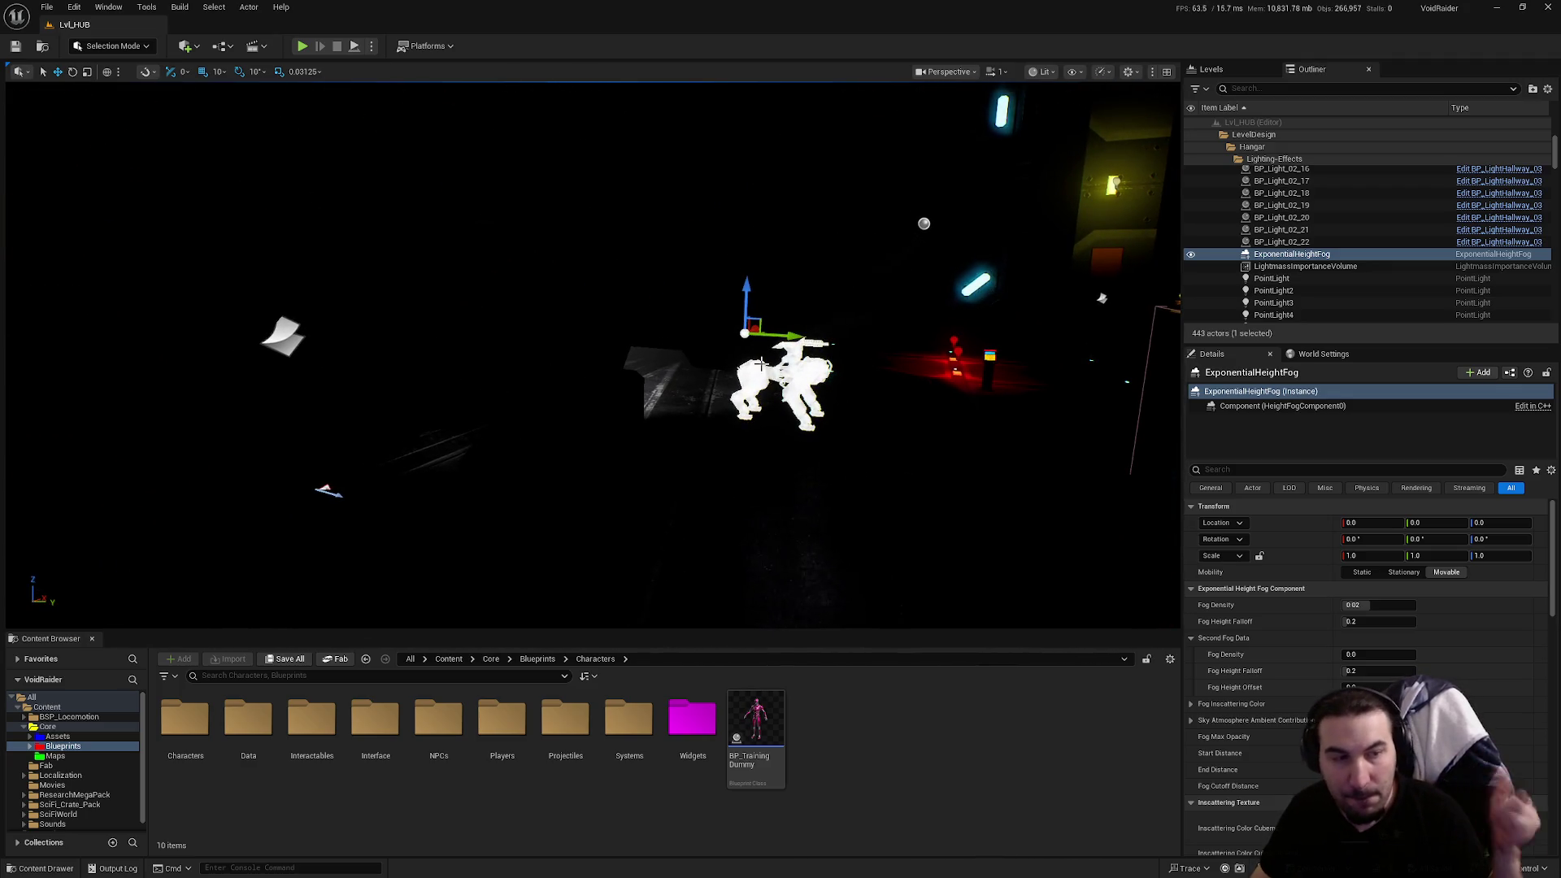
mouse_move(761, 363)
mouse_down()
mouse_move(854, 358)
mouse_move(695, 357)
mouse_move(760, 363)
mouse_up()
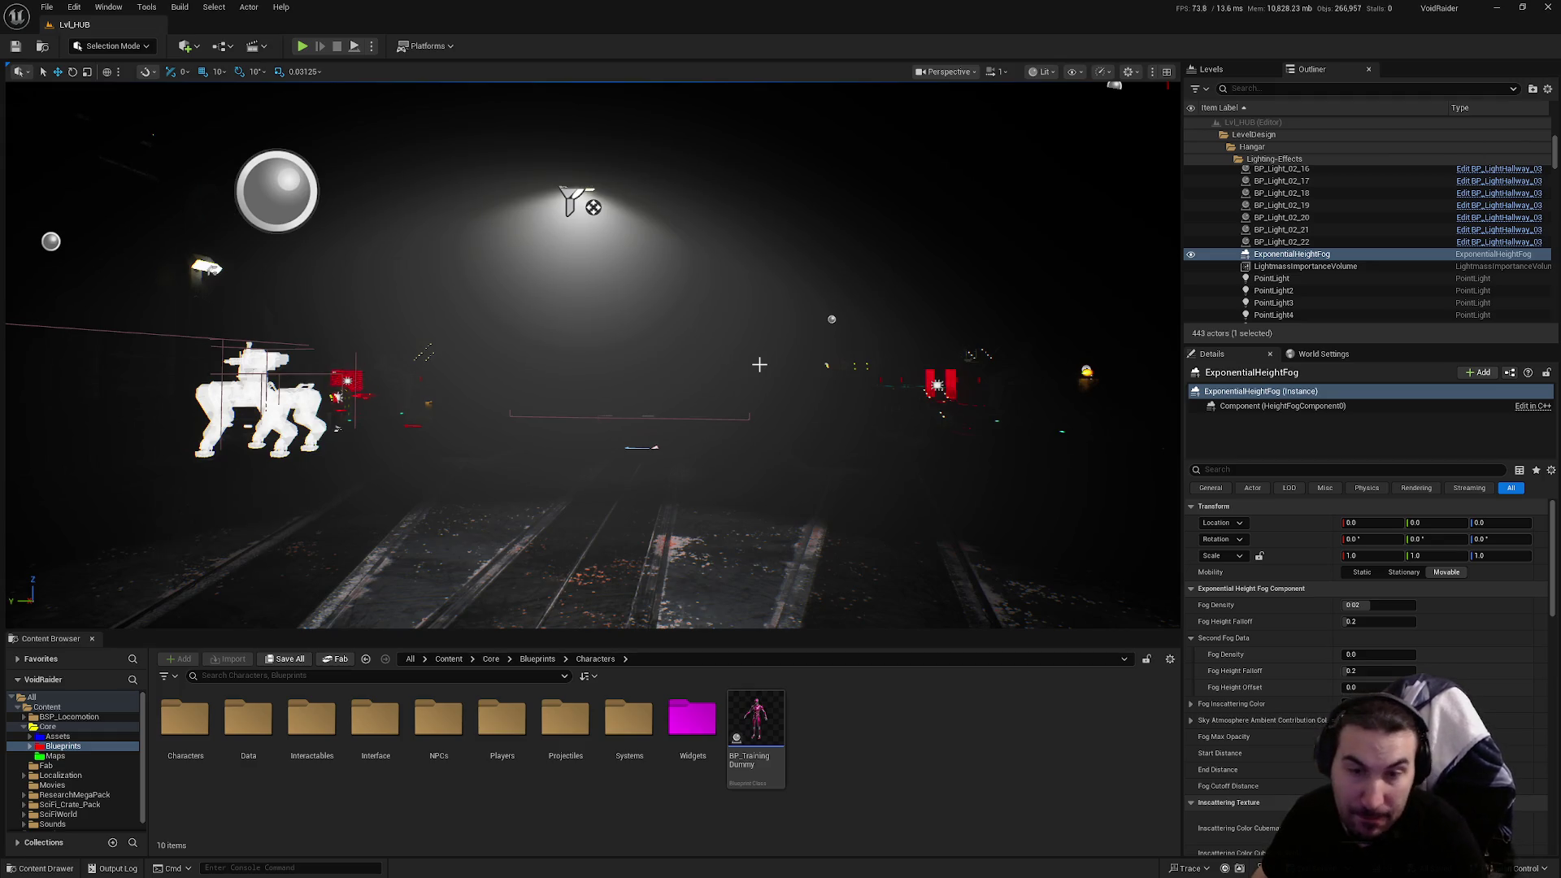
mouse_move(760, 364)
mouse_down()
mouse_move(712, 345)
mouse_move(707, 326)
mouse_move(156, 95)
mouse_move(765, 372)
mouse_up()
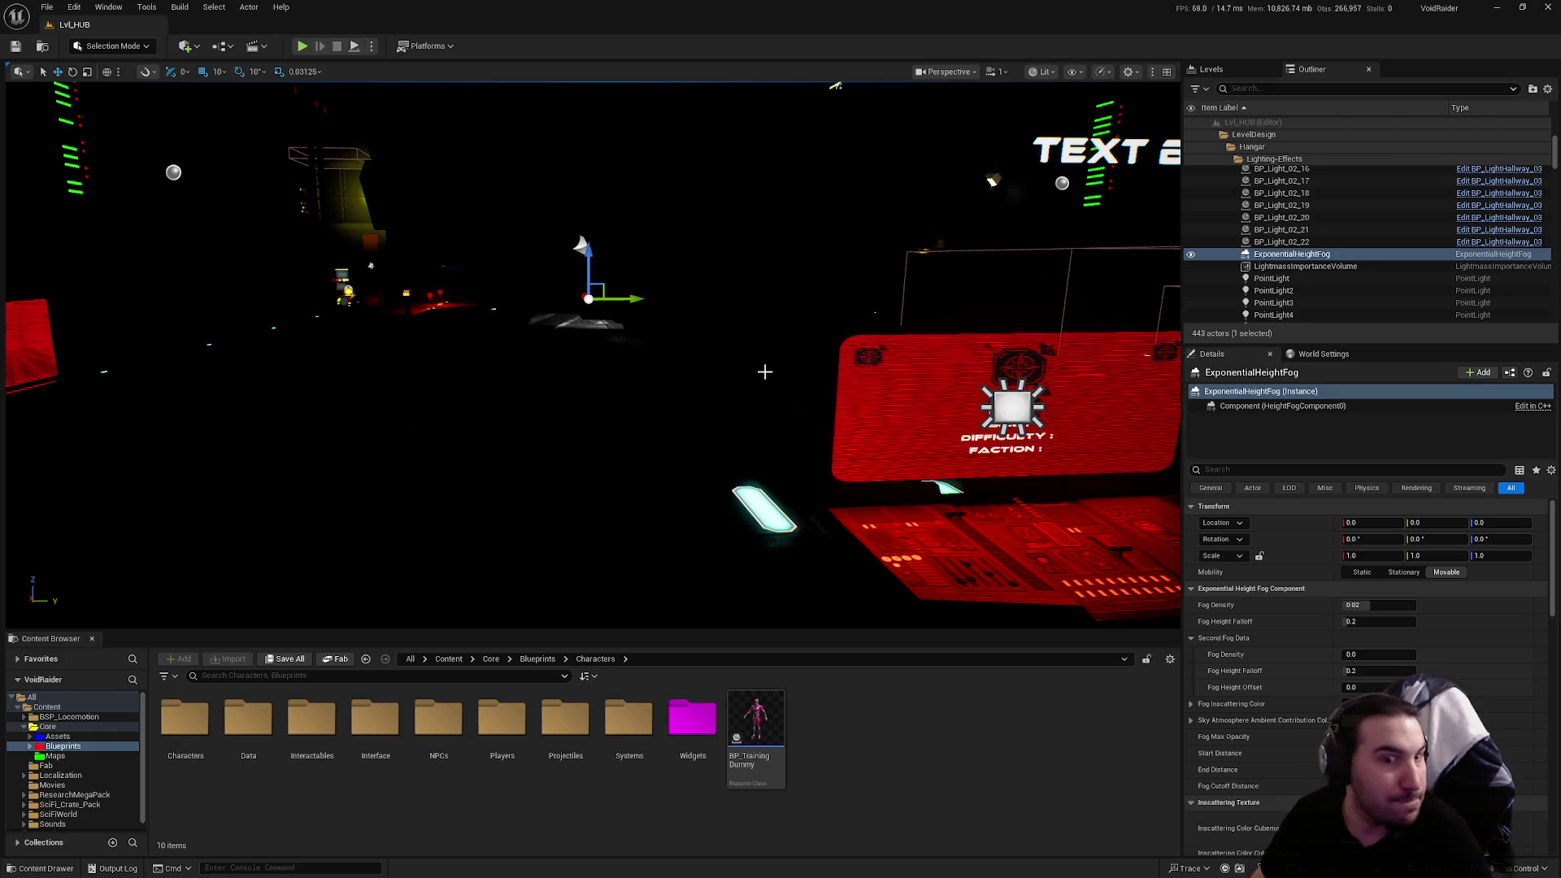
drag(765, 372, 767, 372)
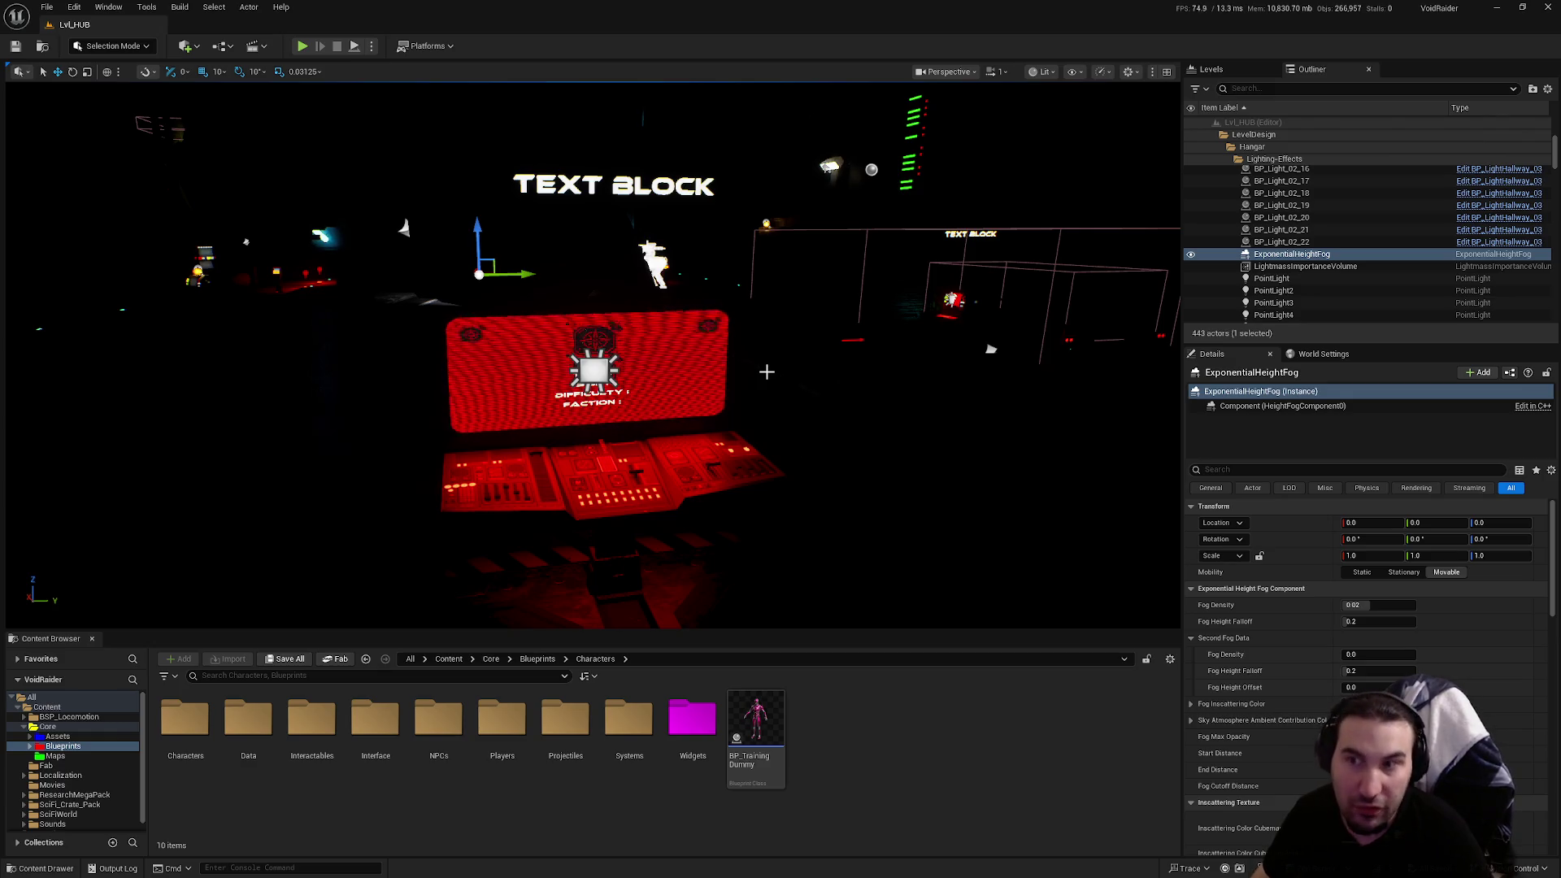
mouse_move(767, 371)
mouse_down()
mouse_move(711, 380)
mouse_move(754, 373)
mouse_up()
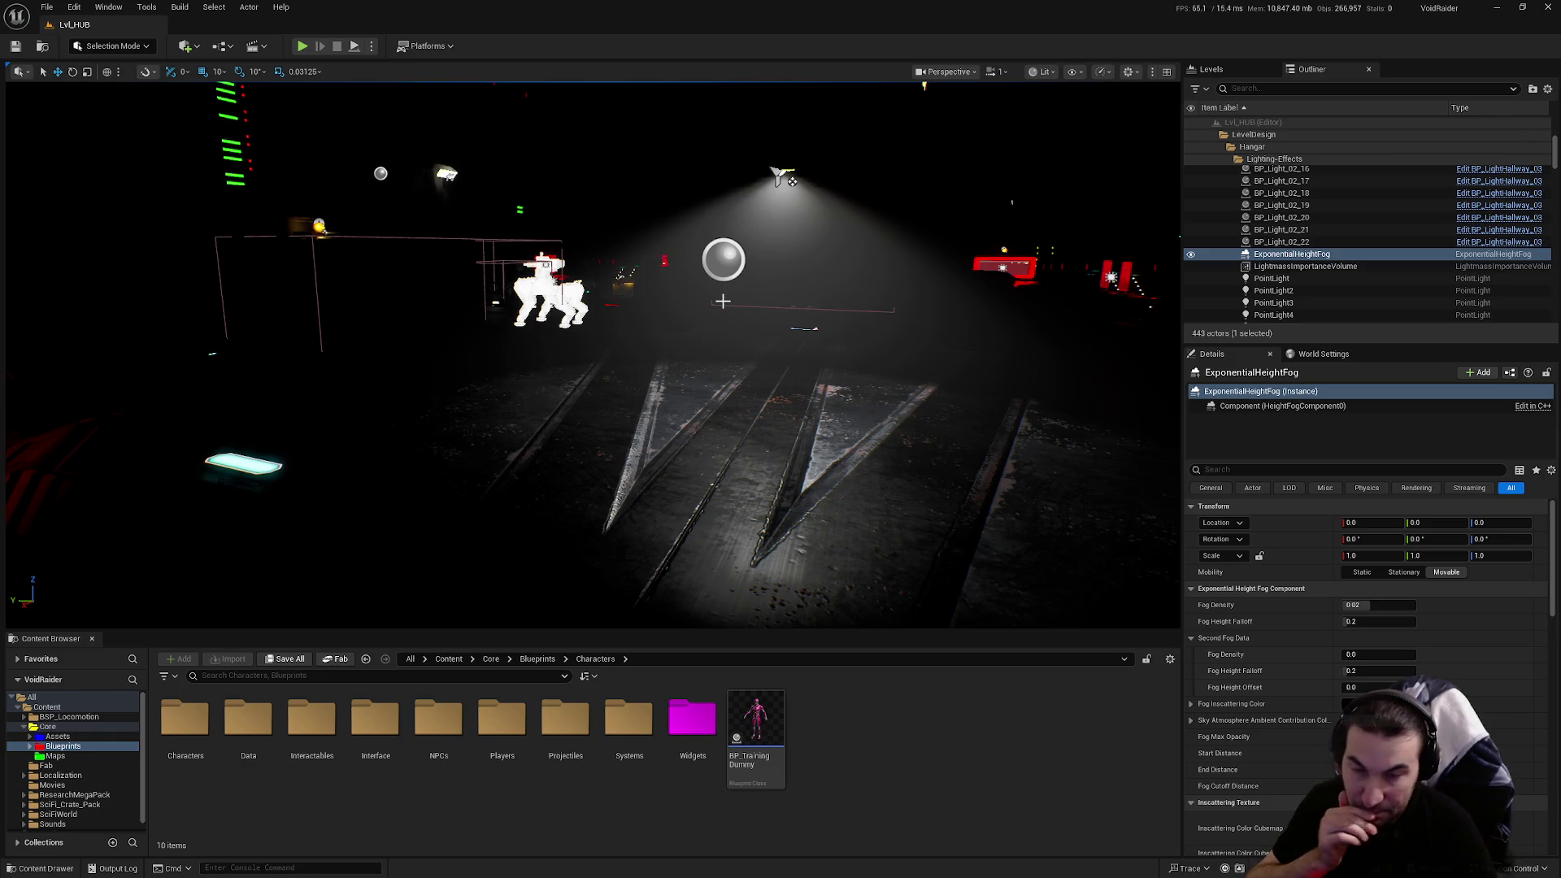
drag(710, 293, 604, 252)
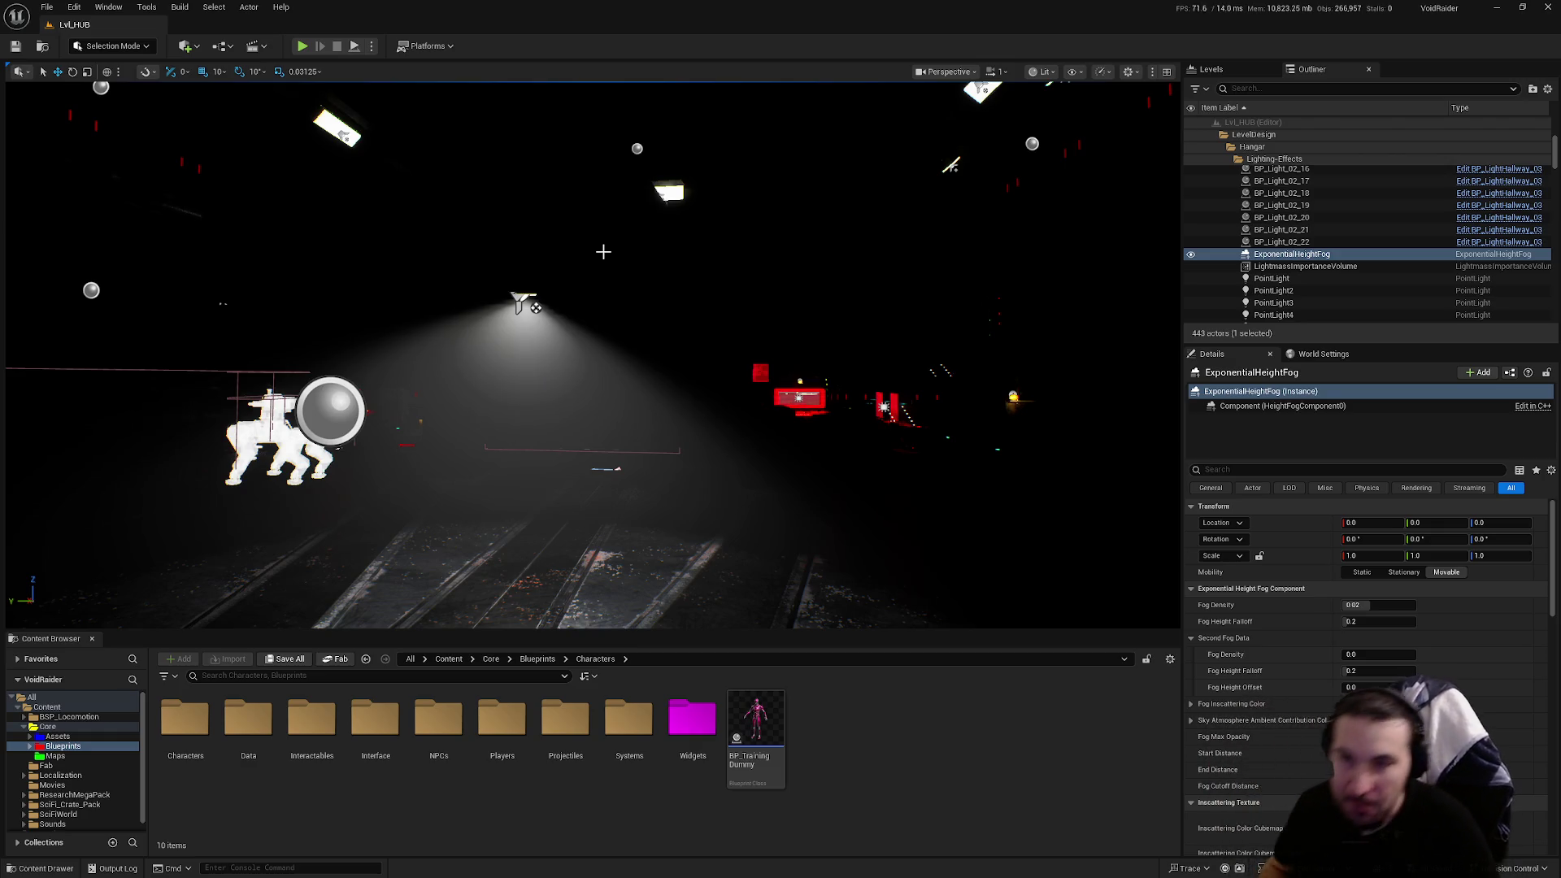
mouse_move(791, 313)
mouse_down()
mouse_move(935, 301)
mouse_move(706, 196)
mouse_up()
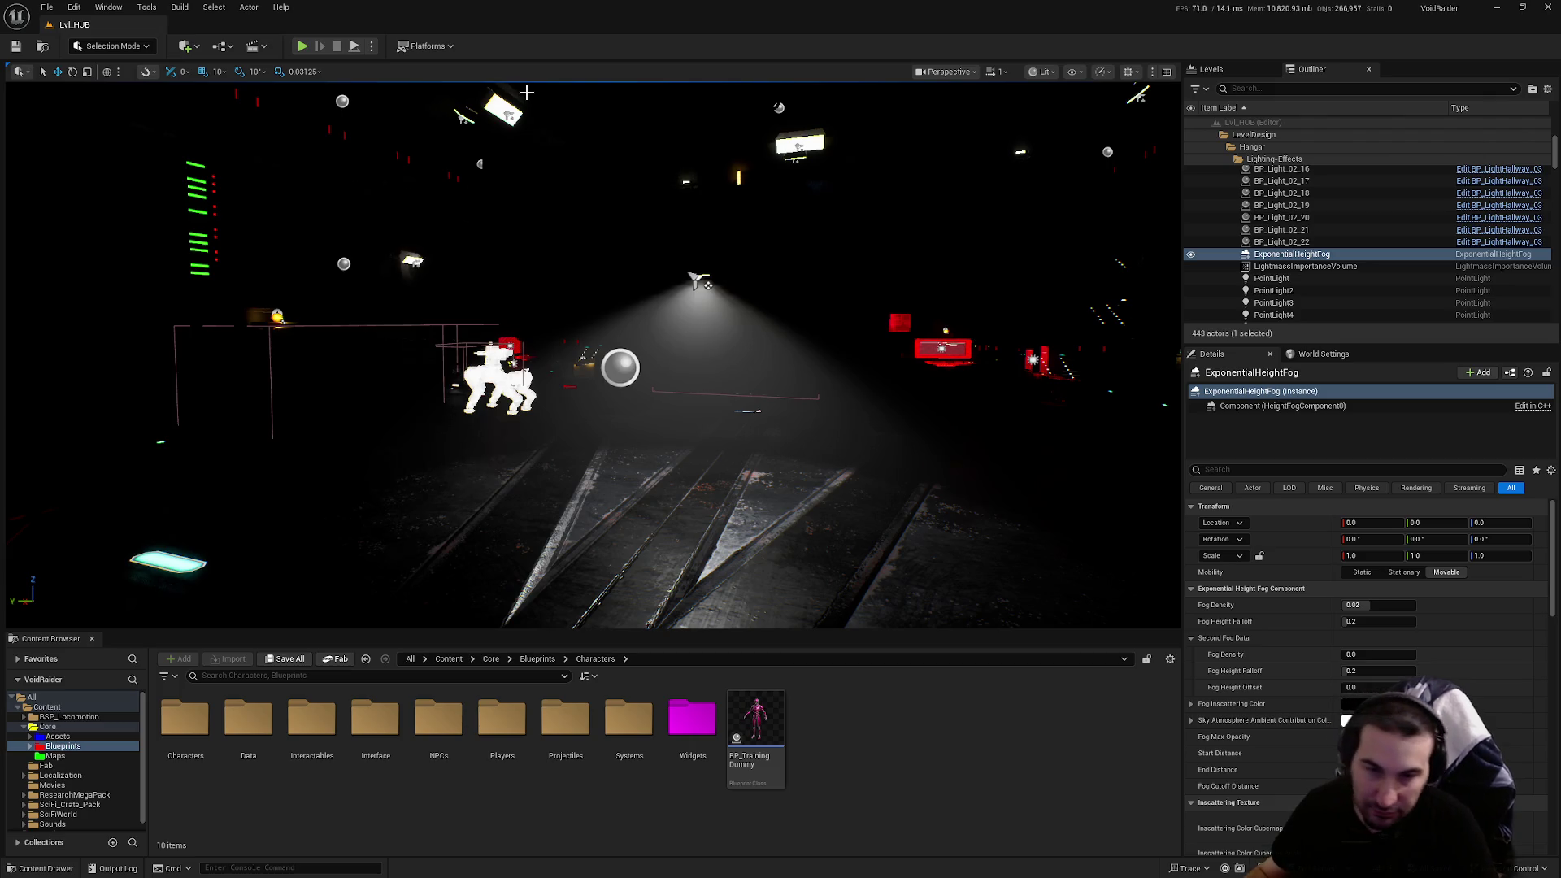
mouse_move(527, 92)
mouse_down()
mouse_move(651, 90)
mouse_move(403, 7)
mouse_up()
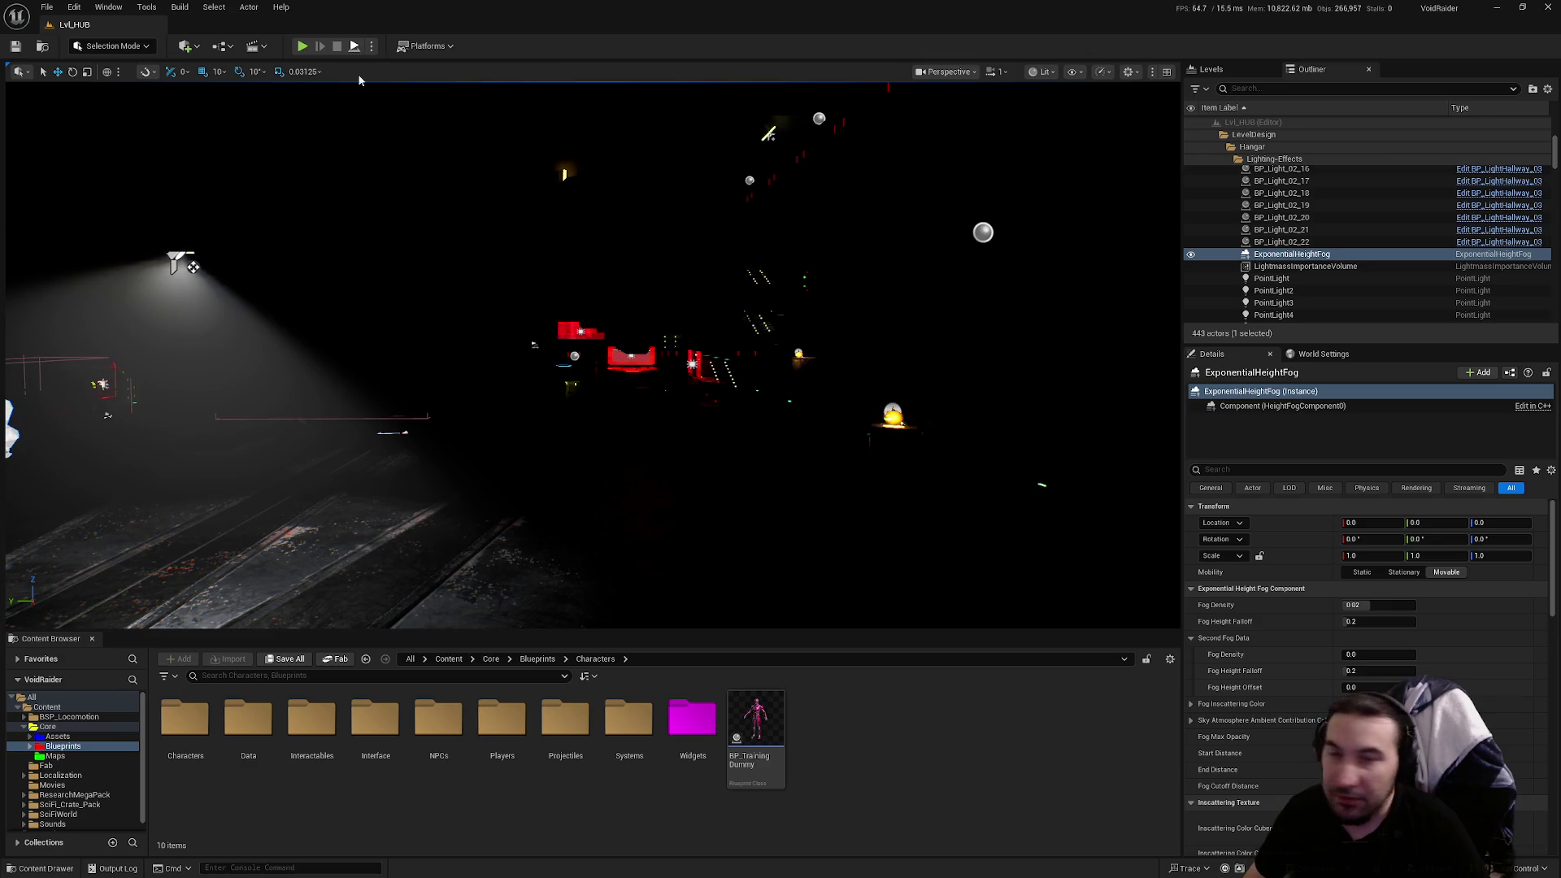
click(301, 46)
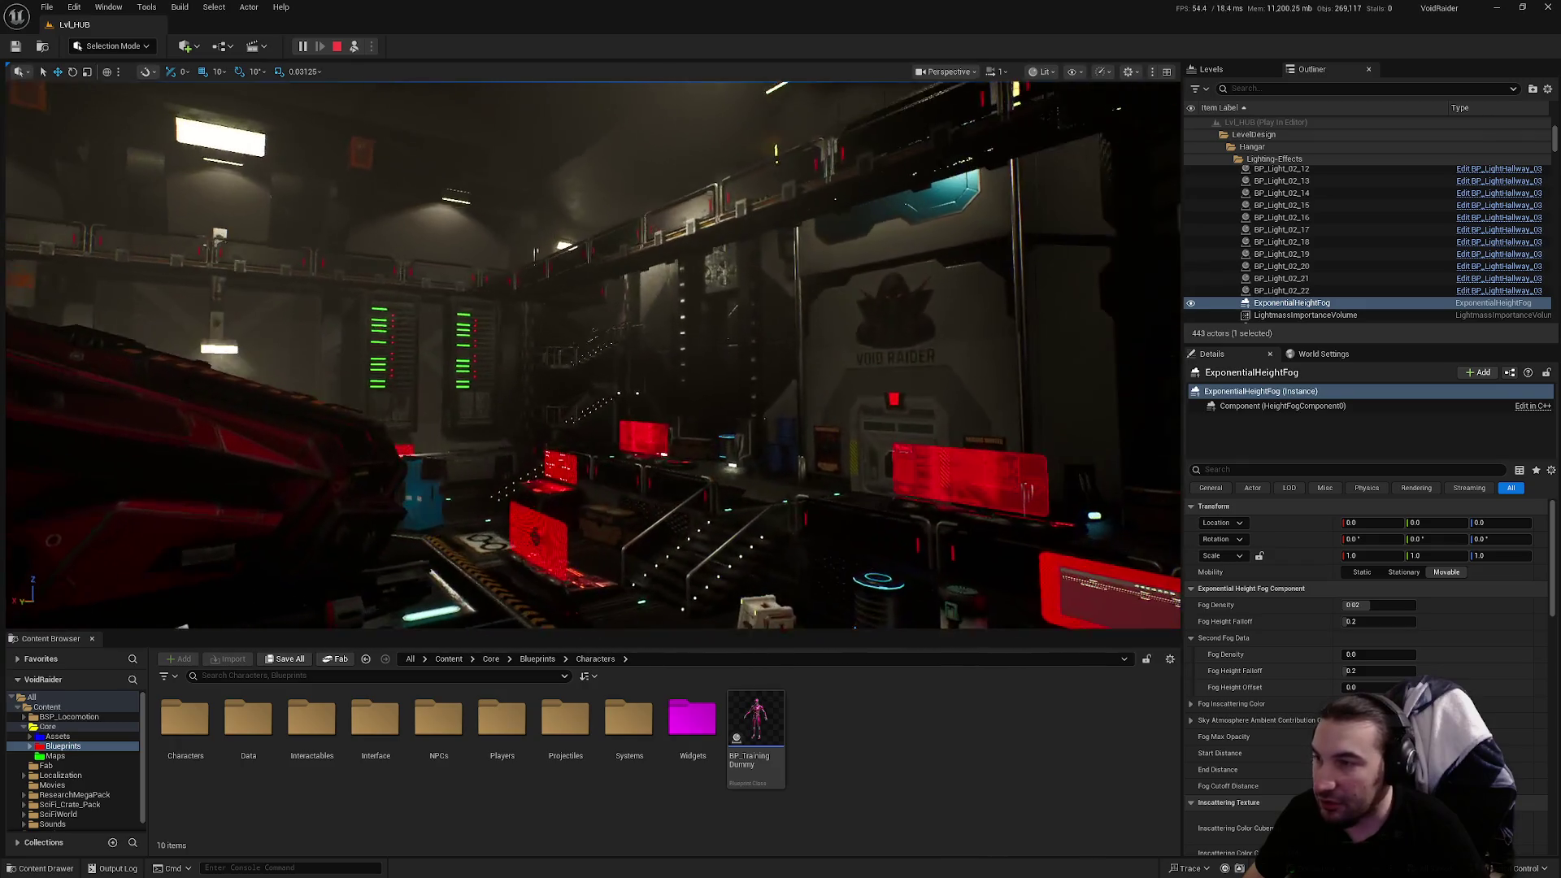
key(shift+F1)
click(337, 45)
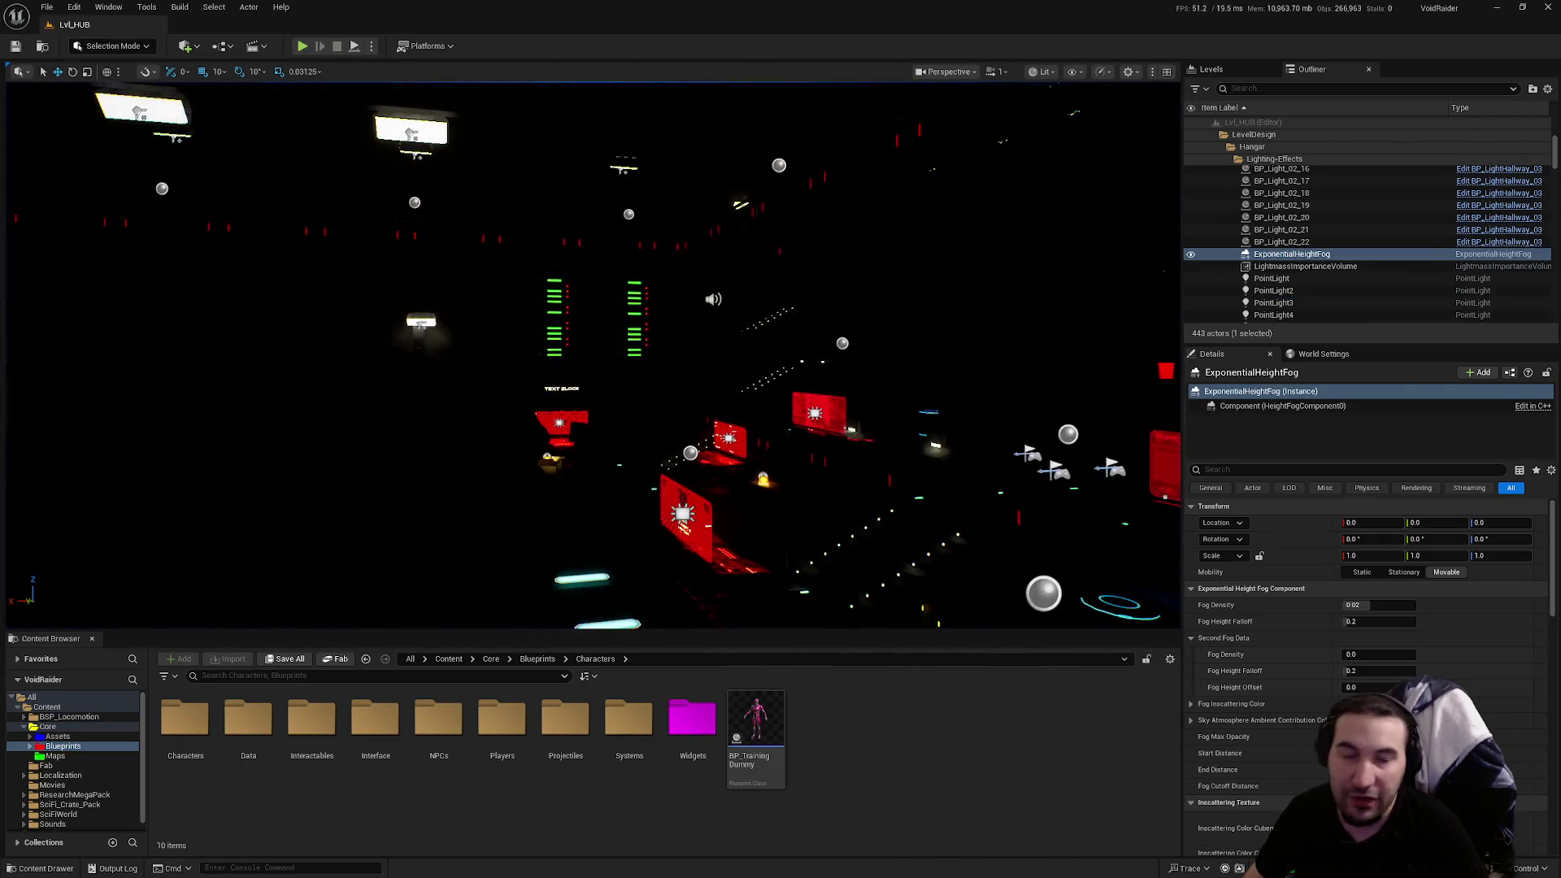
mouse_move(591, 354)
mouse_down()
mouse_move(504, 388)
mouse_move(644, 385)
mouse_up()
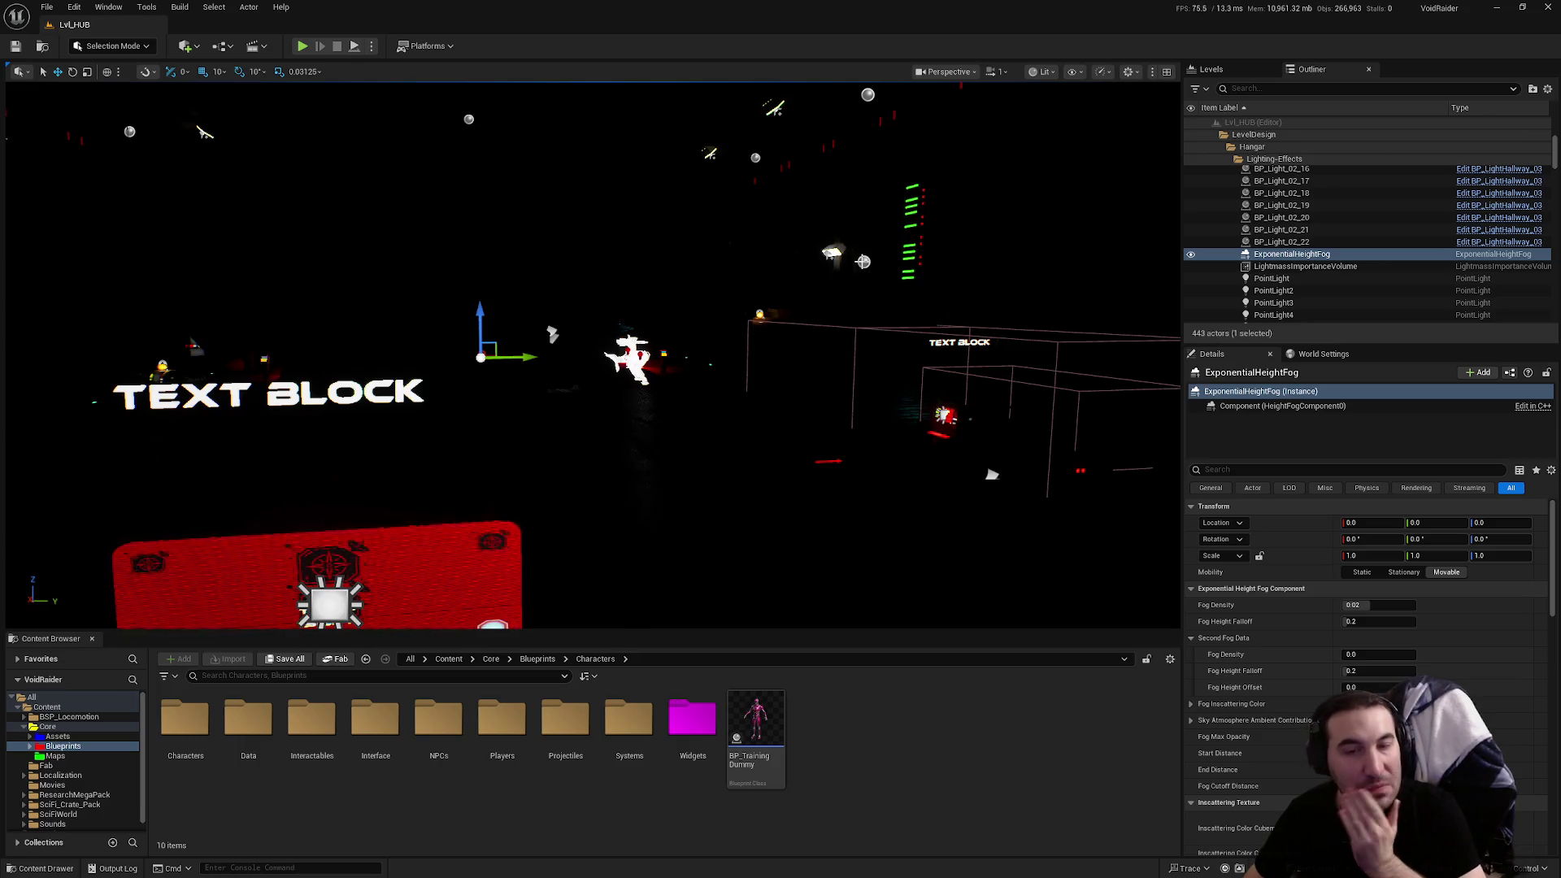
mouse_move(849, 253)
mouse_down()
mouse_move(813, 224)
mouse_move(846, 216)
mouse_move(797, 235)
mouse_move(844, 303)
mouse_up()
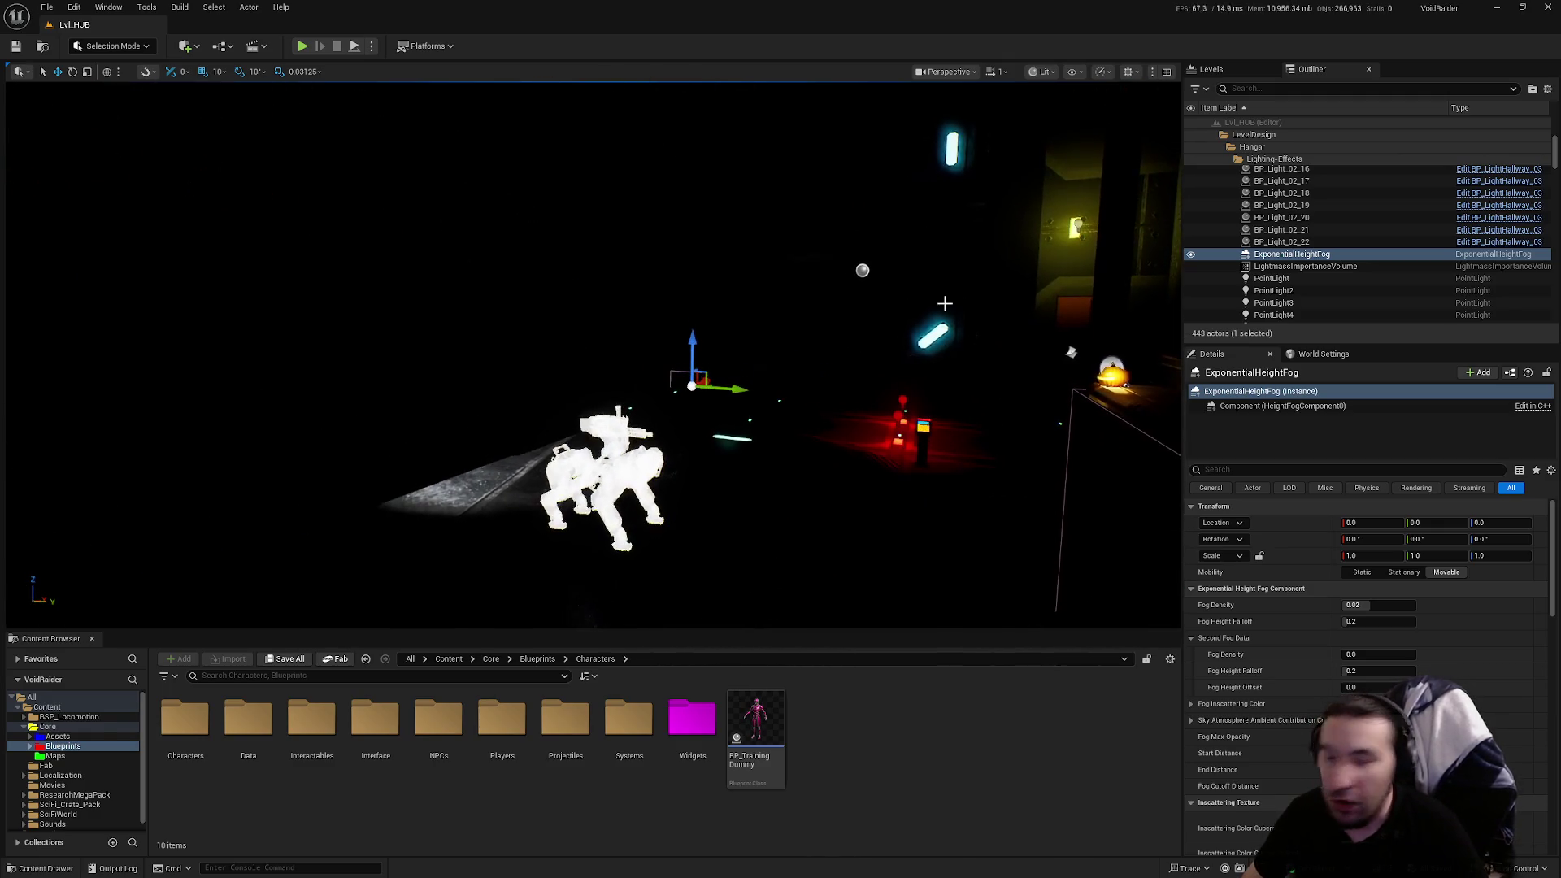
drag(944, 303, 126, 590)
mouse_move(944, 303)
mouse_down()
mouse_move(830, 313)
mouse_move(715, 297)
mouse_move(1077, 424)
mouse_up()
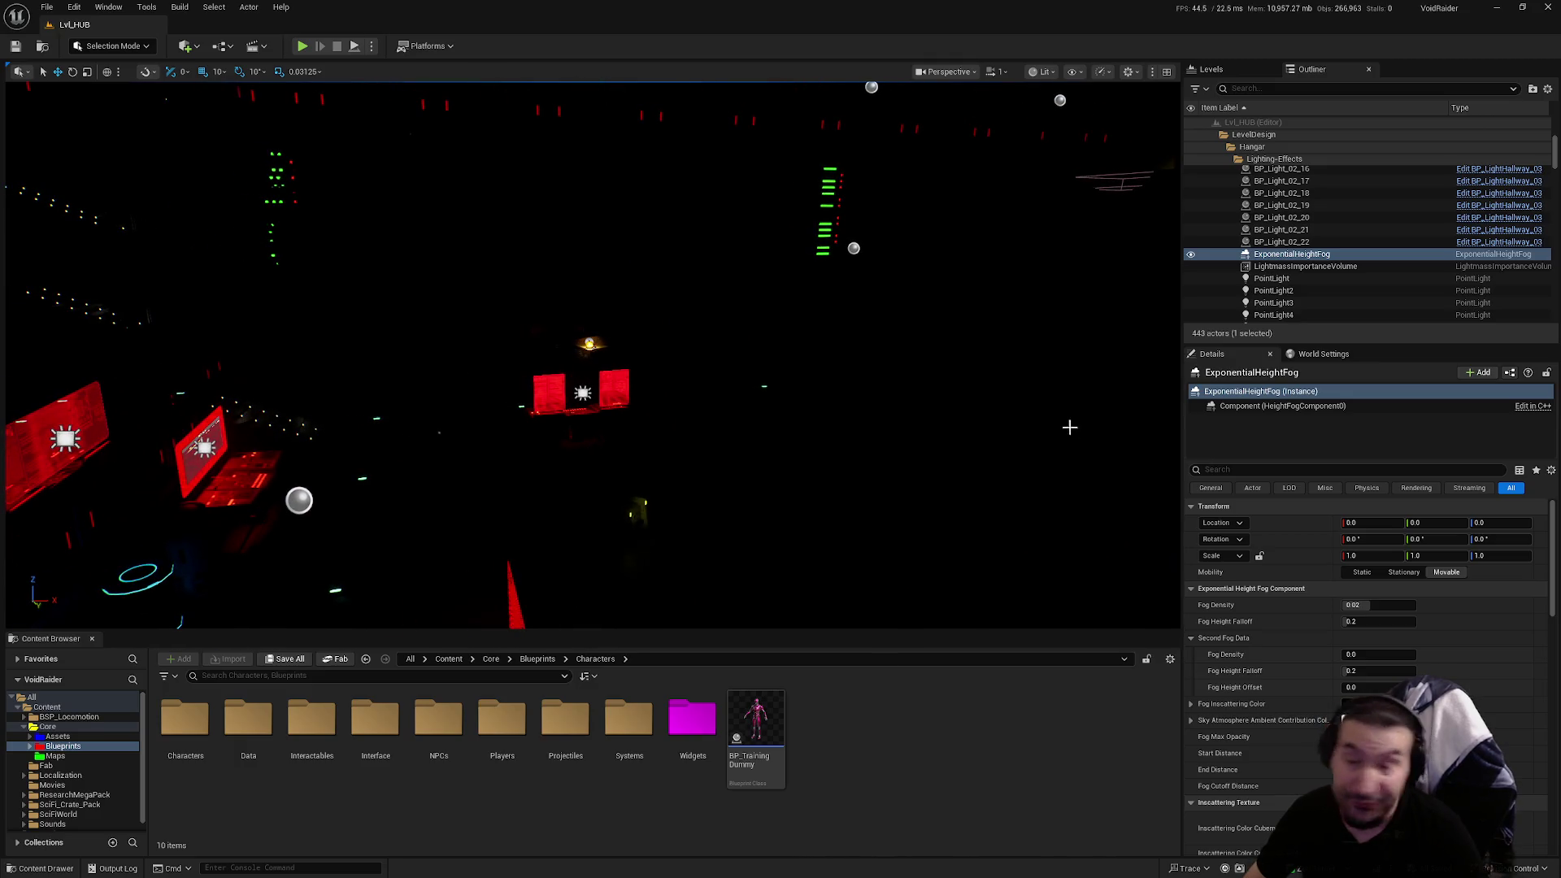
click(57, 756)
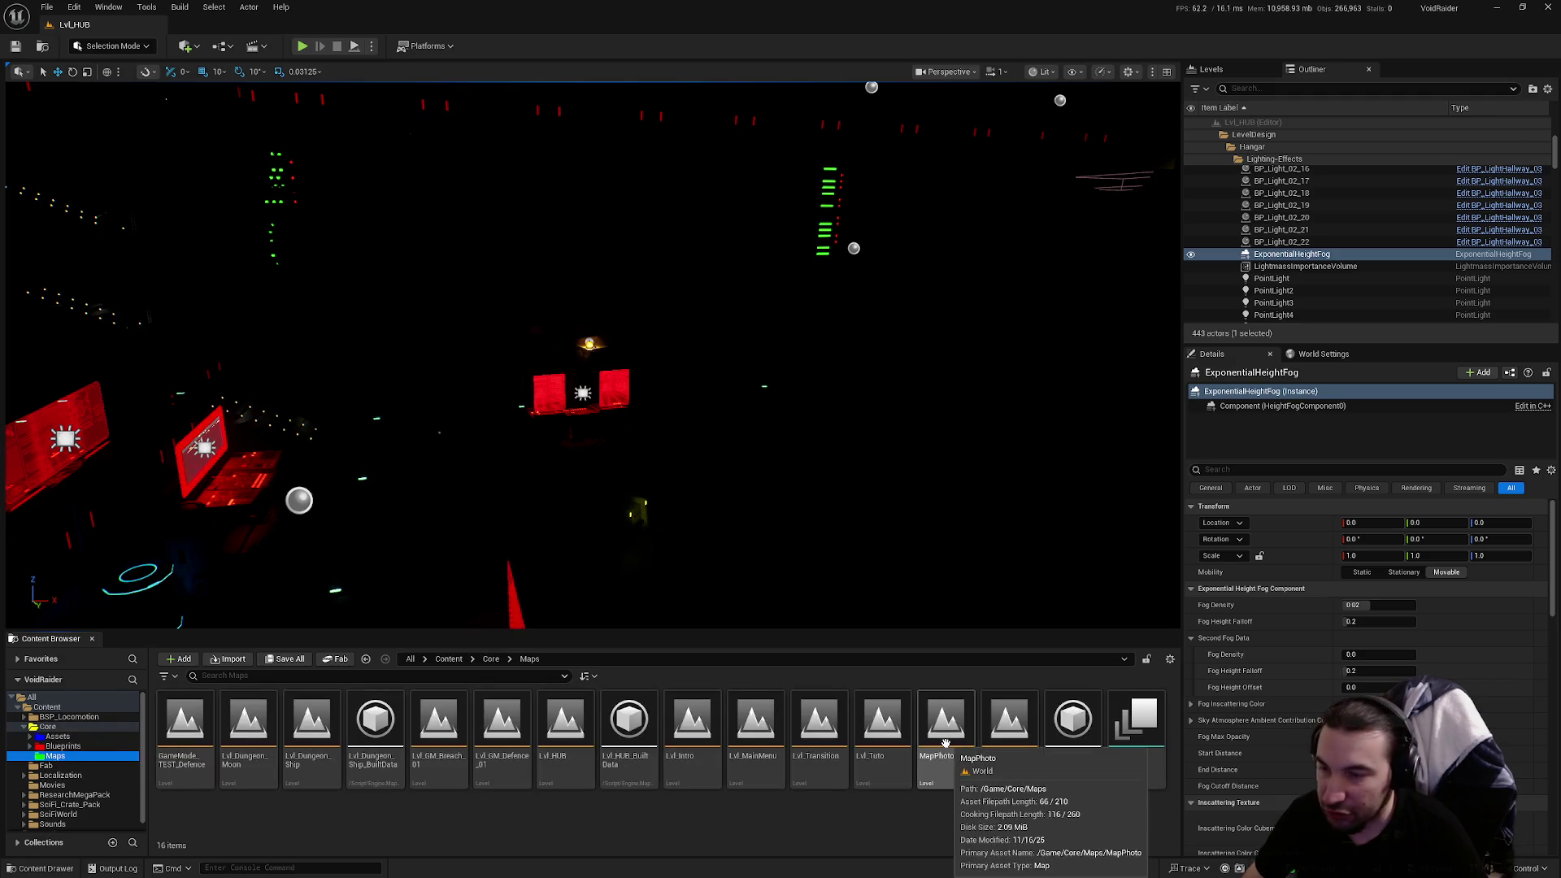
Fly through Lvl_GM_Defence_01 and frame BP_Ship_GameMode_Defence
right_click(895, 636)
drag(987, 622, 676, 515)
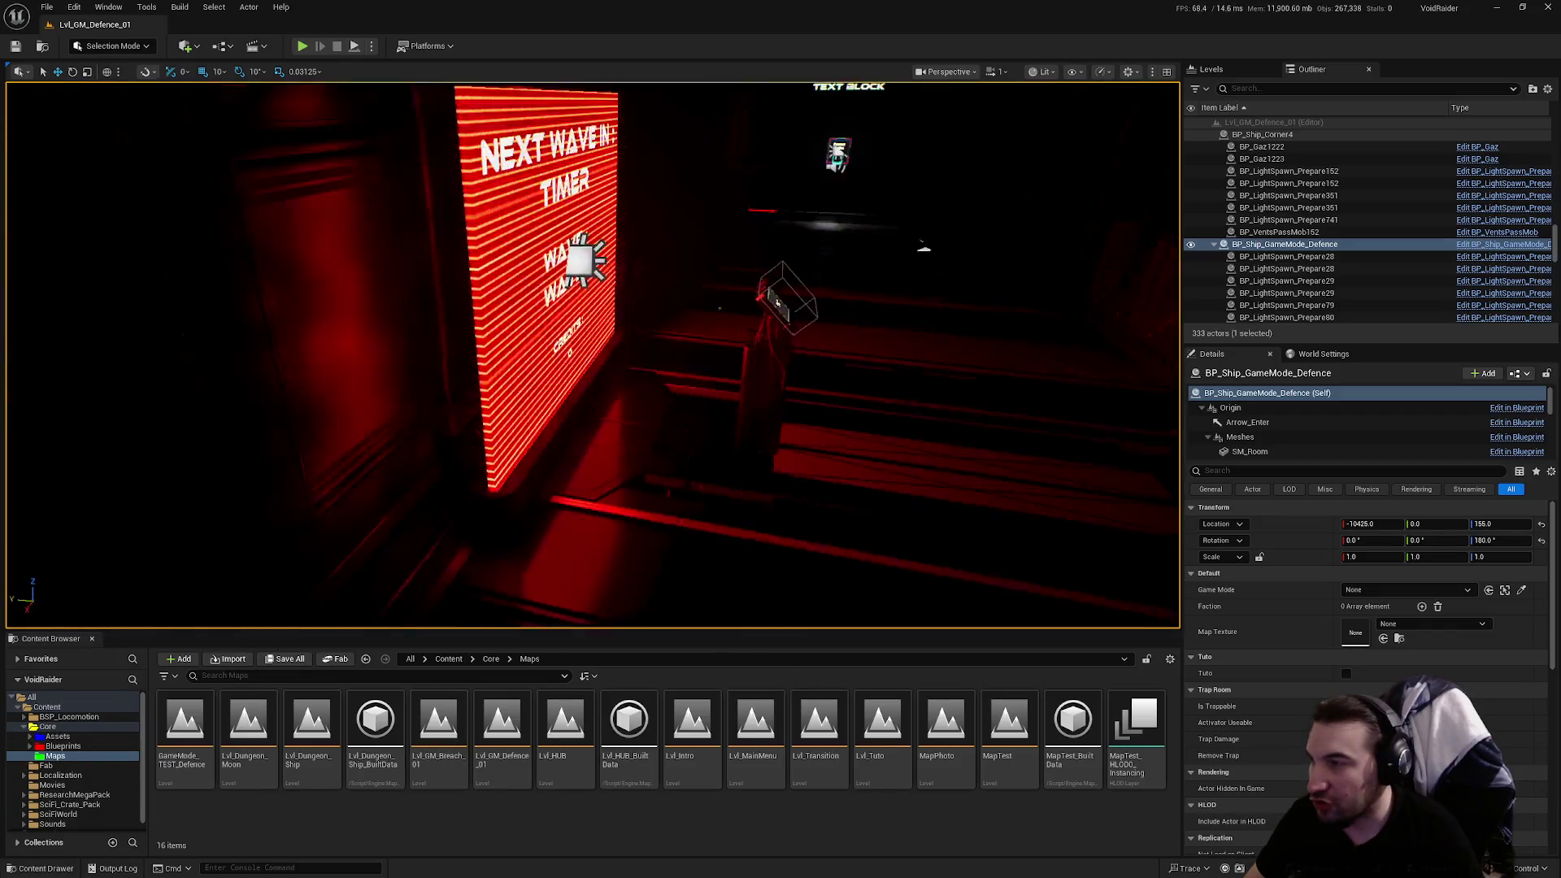
drag(592, 355, 504, 340)
key(f)
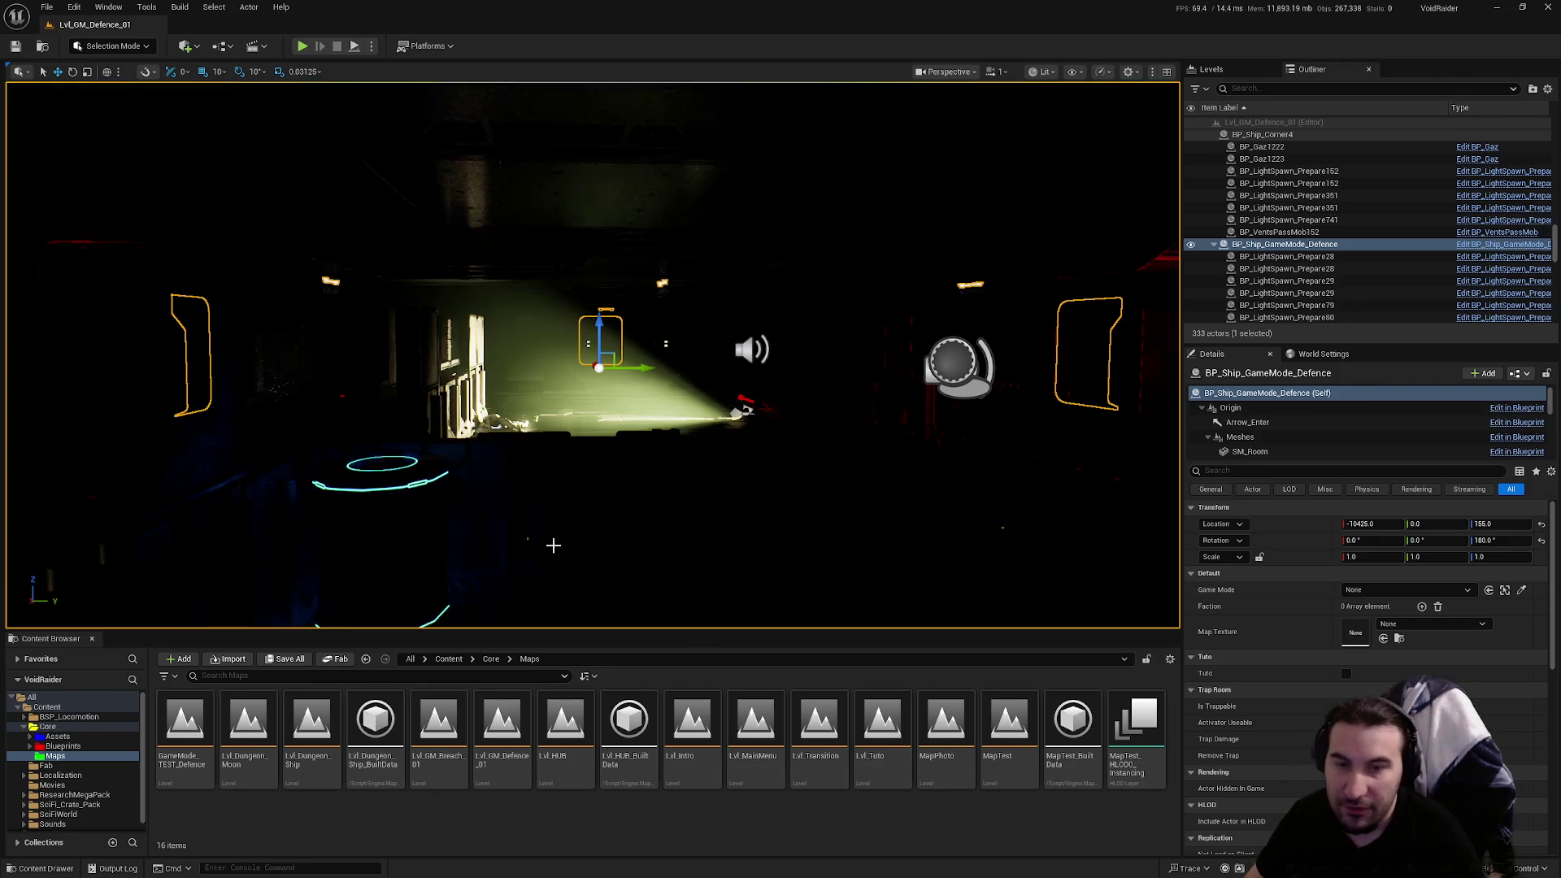
key(f)
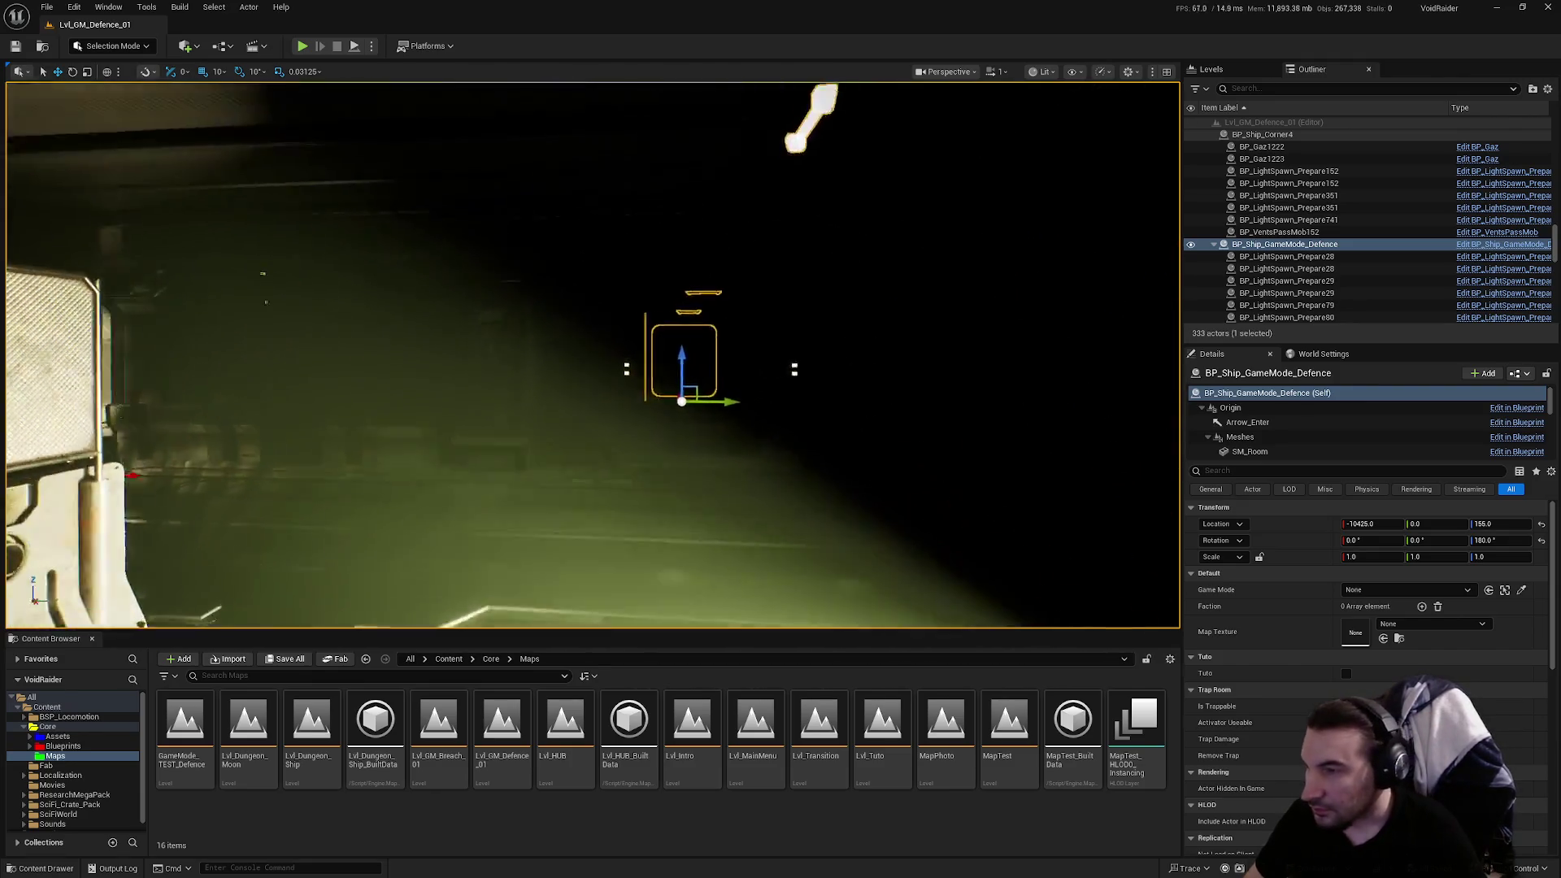
Fly toward the lit corridor and barrier, then open GameMode_TEST_Defence
key(s)
key(d)
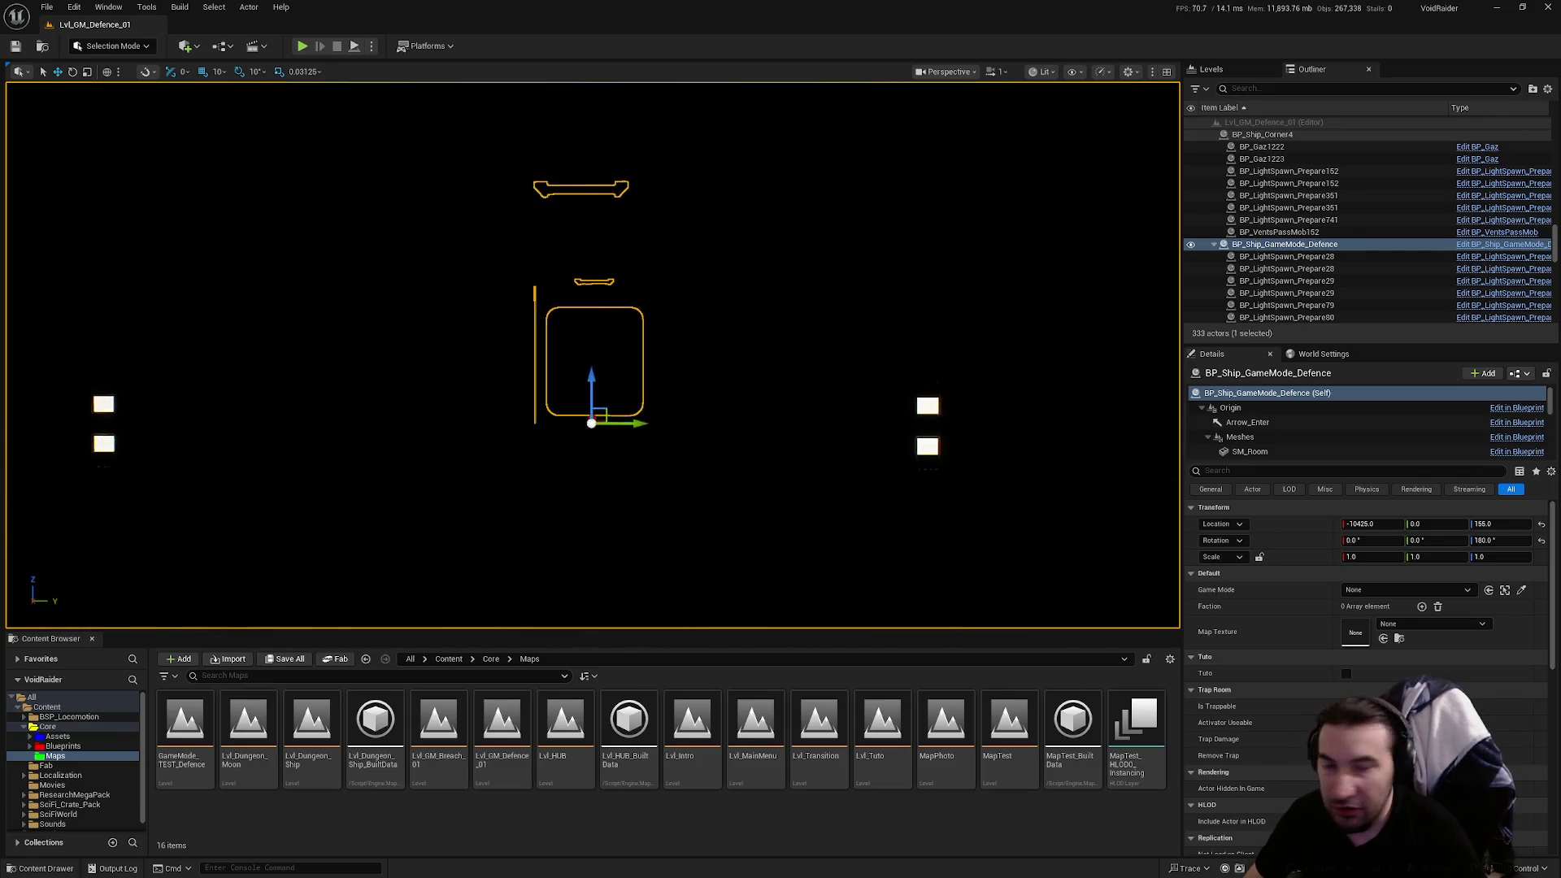
key(w)
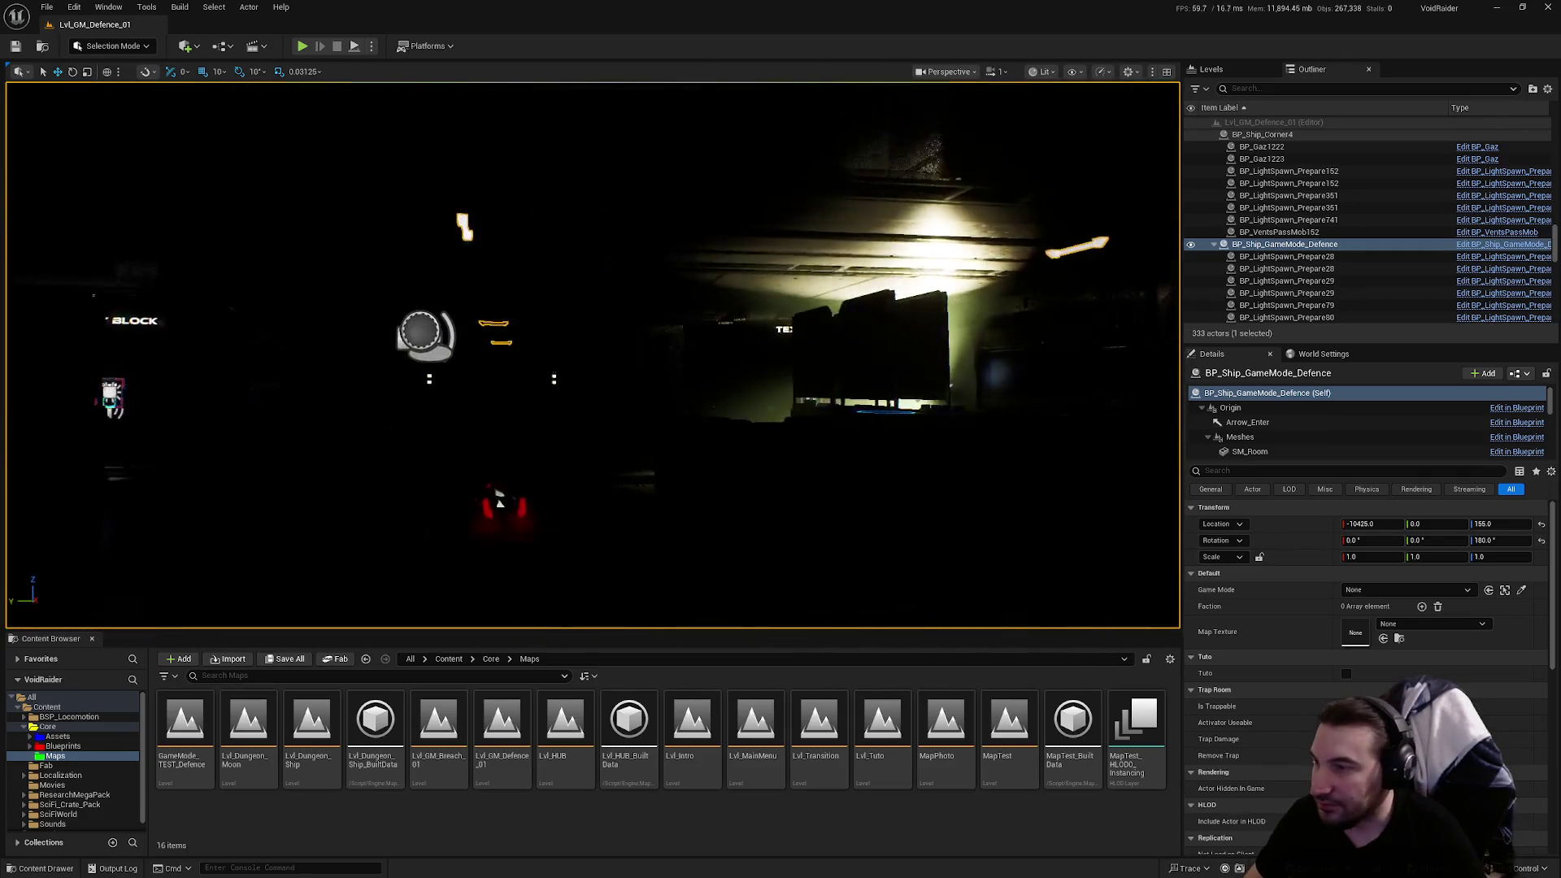
key(s)
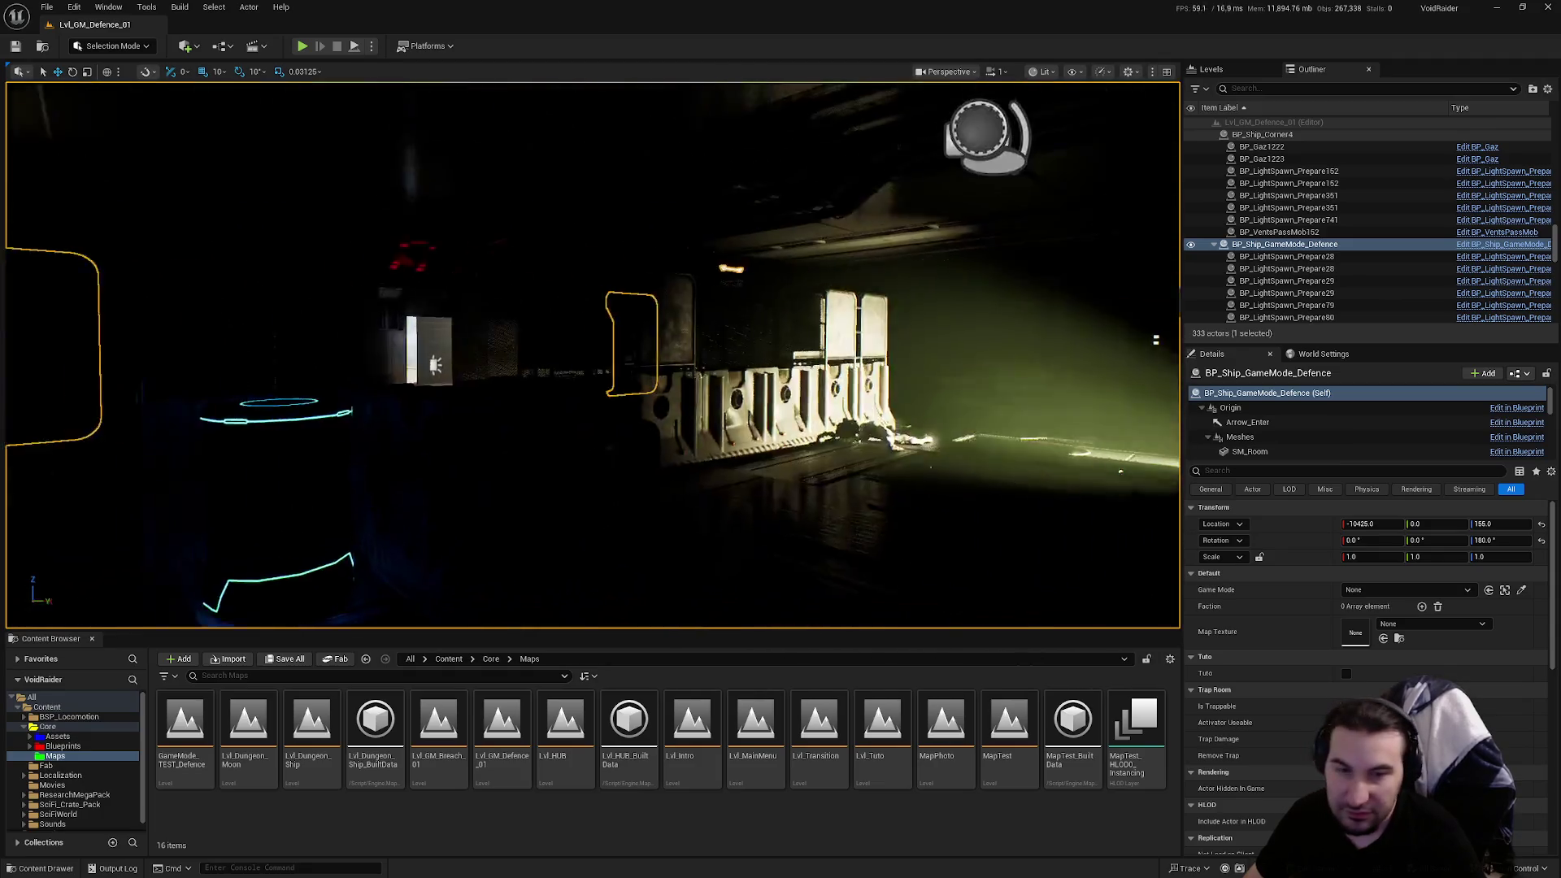
key(w)
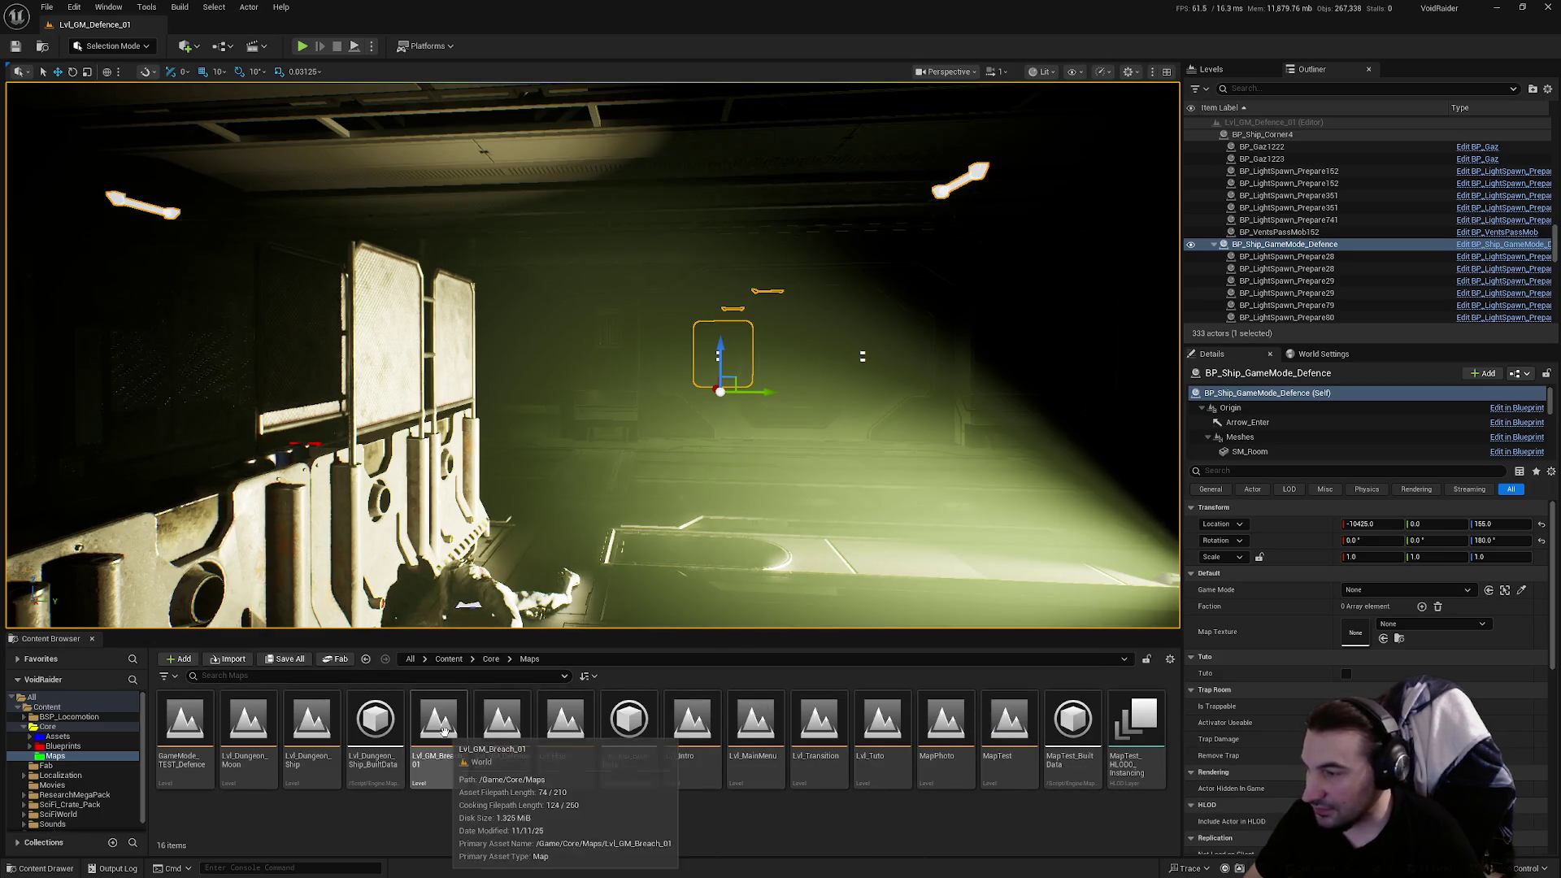
mouse_move(569, 366)
mouse_down()
mouse_move(440, 365)
mouse_move(537, 529)
mouse_up()
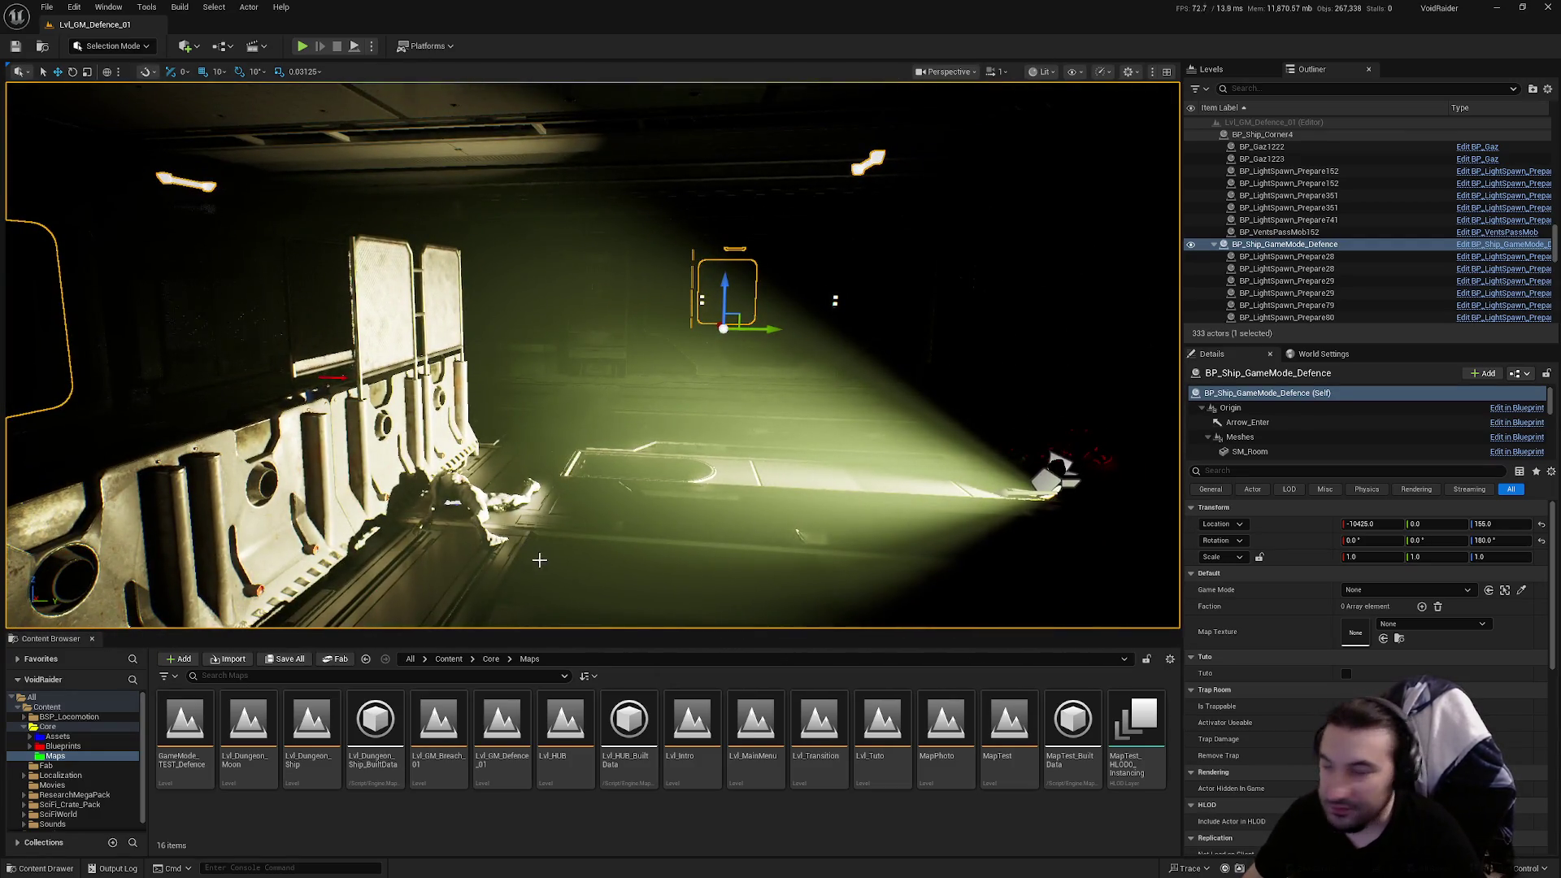
double_click(190, 736)
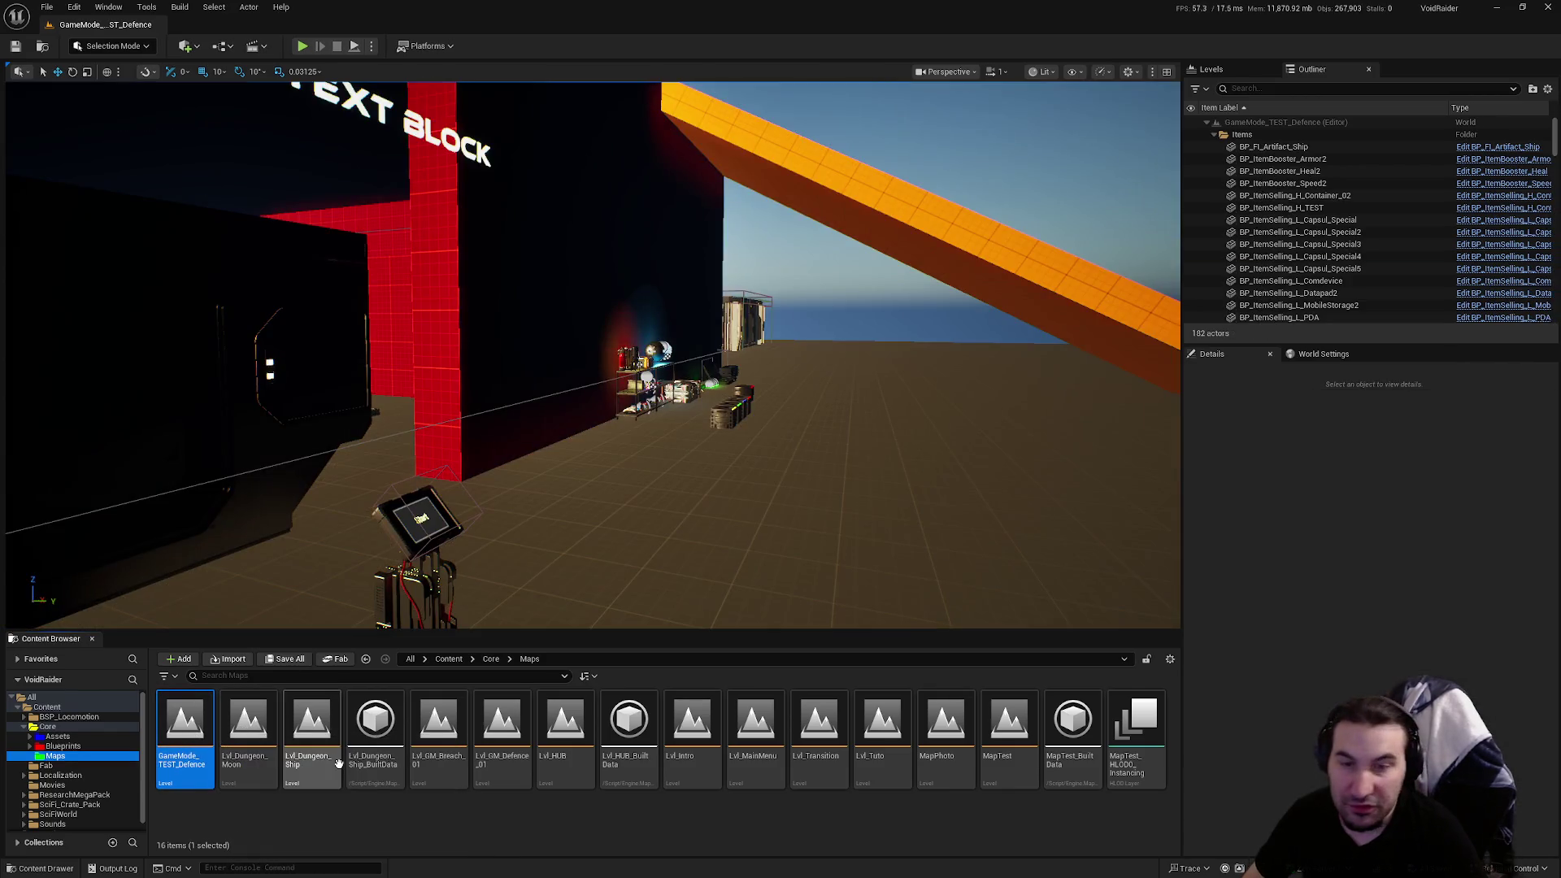
Look around the loaded GameMode_TEST_Defence map and dismiss the Windows Start menu
mouse_move(569, 407)
mouse_down()
mouse_move(528, 406)
mouse_move(525, 477)
mouse_up()
key(super)
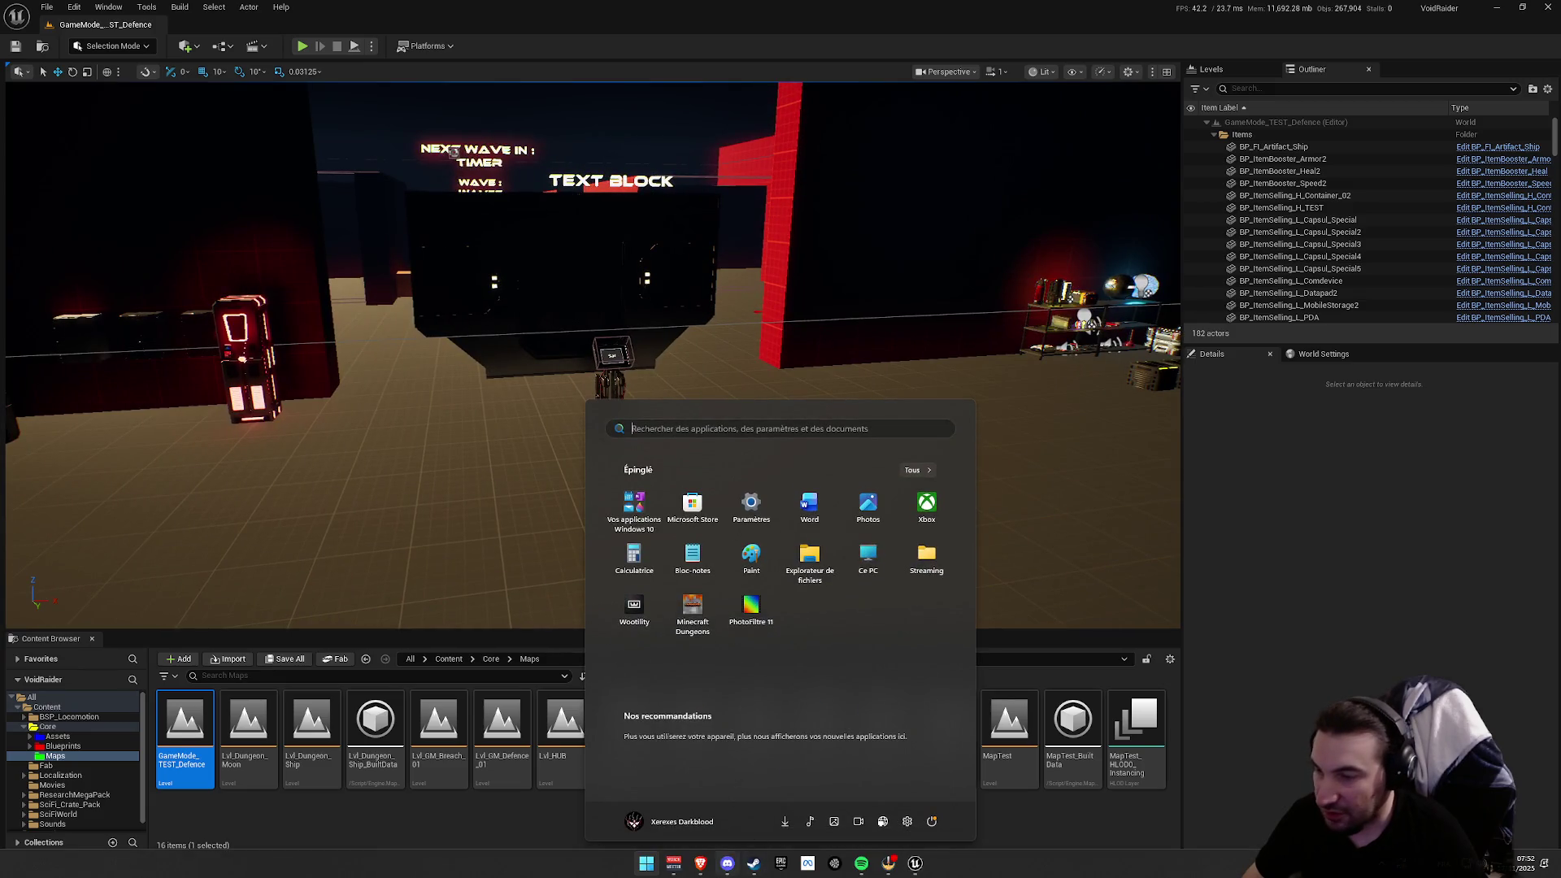
key(super)
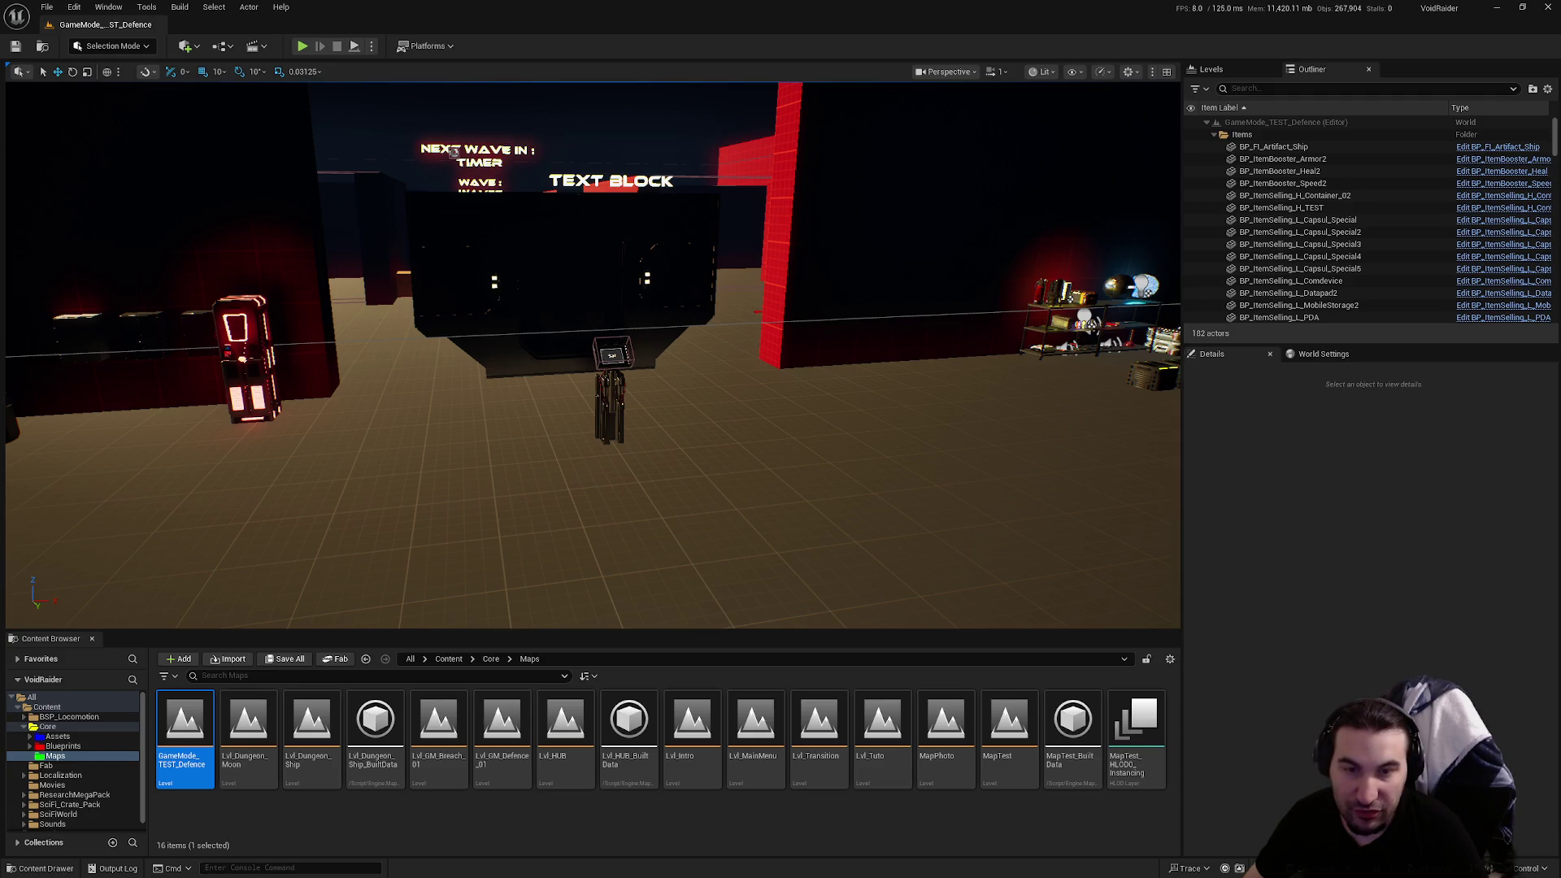
mouse_move(1093, 371)
mouse_down()
mouse_move(1147, 362)
mouse_move(1125, 362)
mouse_up()
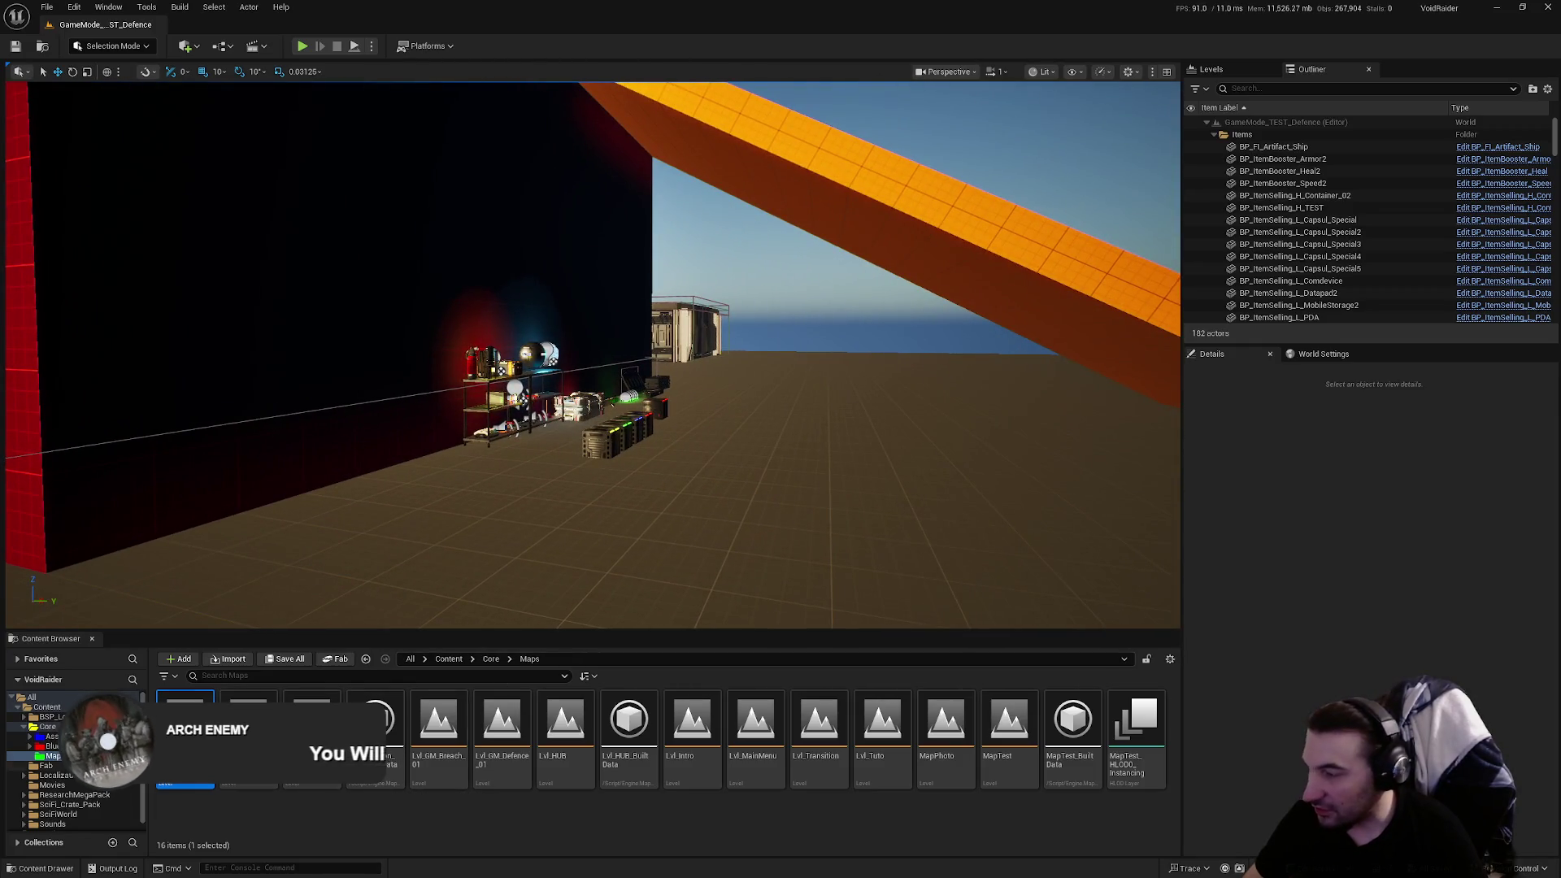
mouse_move(435, 626)
mouse_down()
mouse_move(537, 619)
mouse_move(694, 456)
mouse_up()
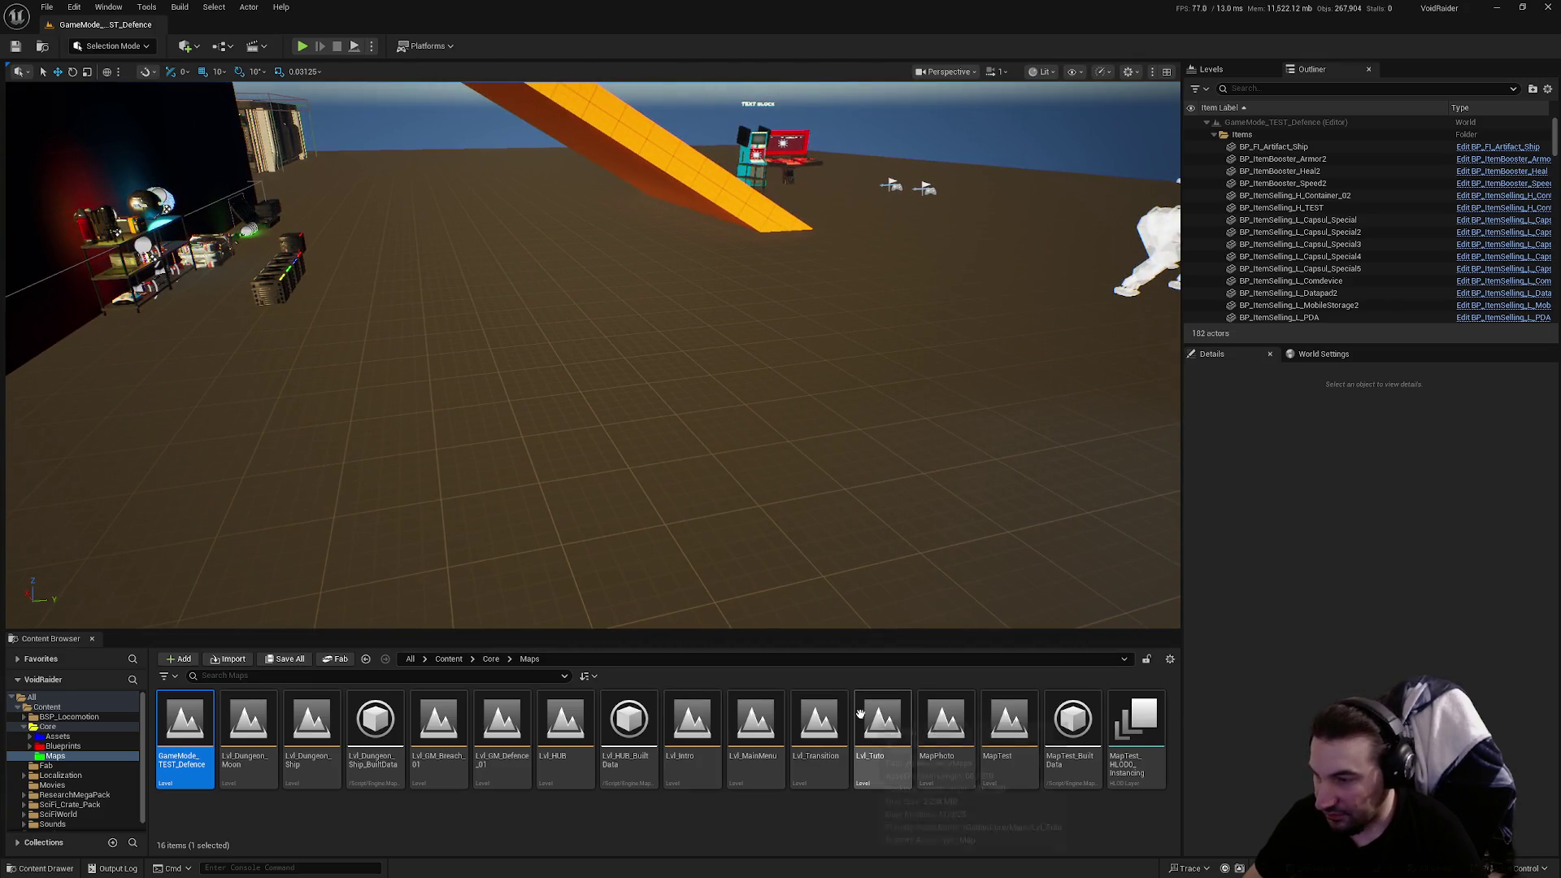
Open Lvl_Tuto, view the hangar, and start a Play-In-Editor session
double_click(886, 728)
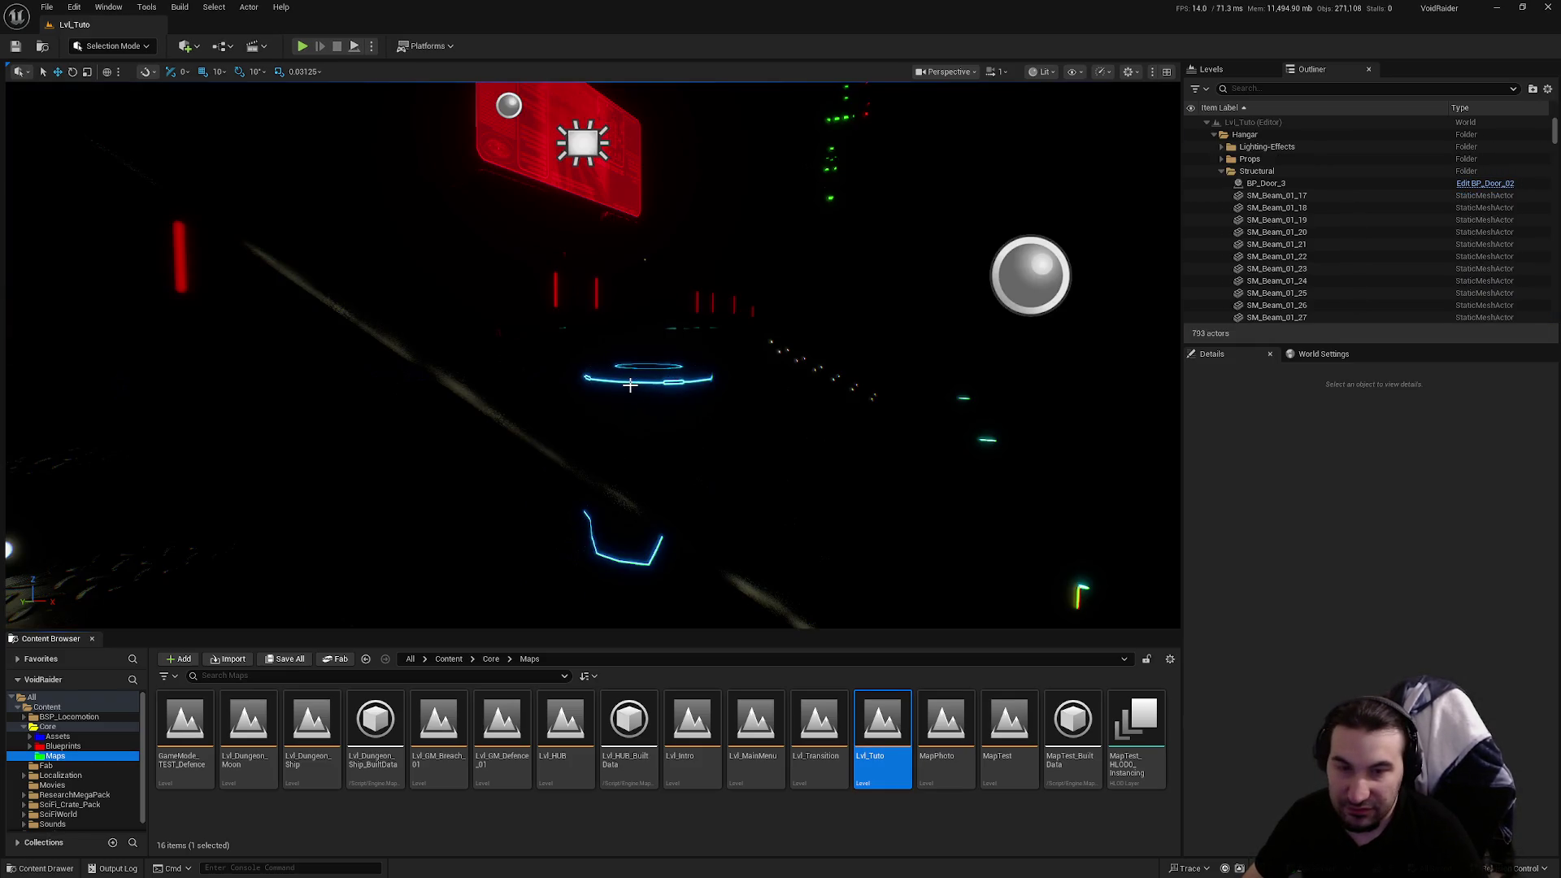
drag(592, 355, 440, 180)
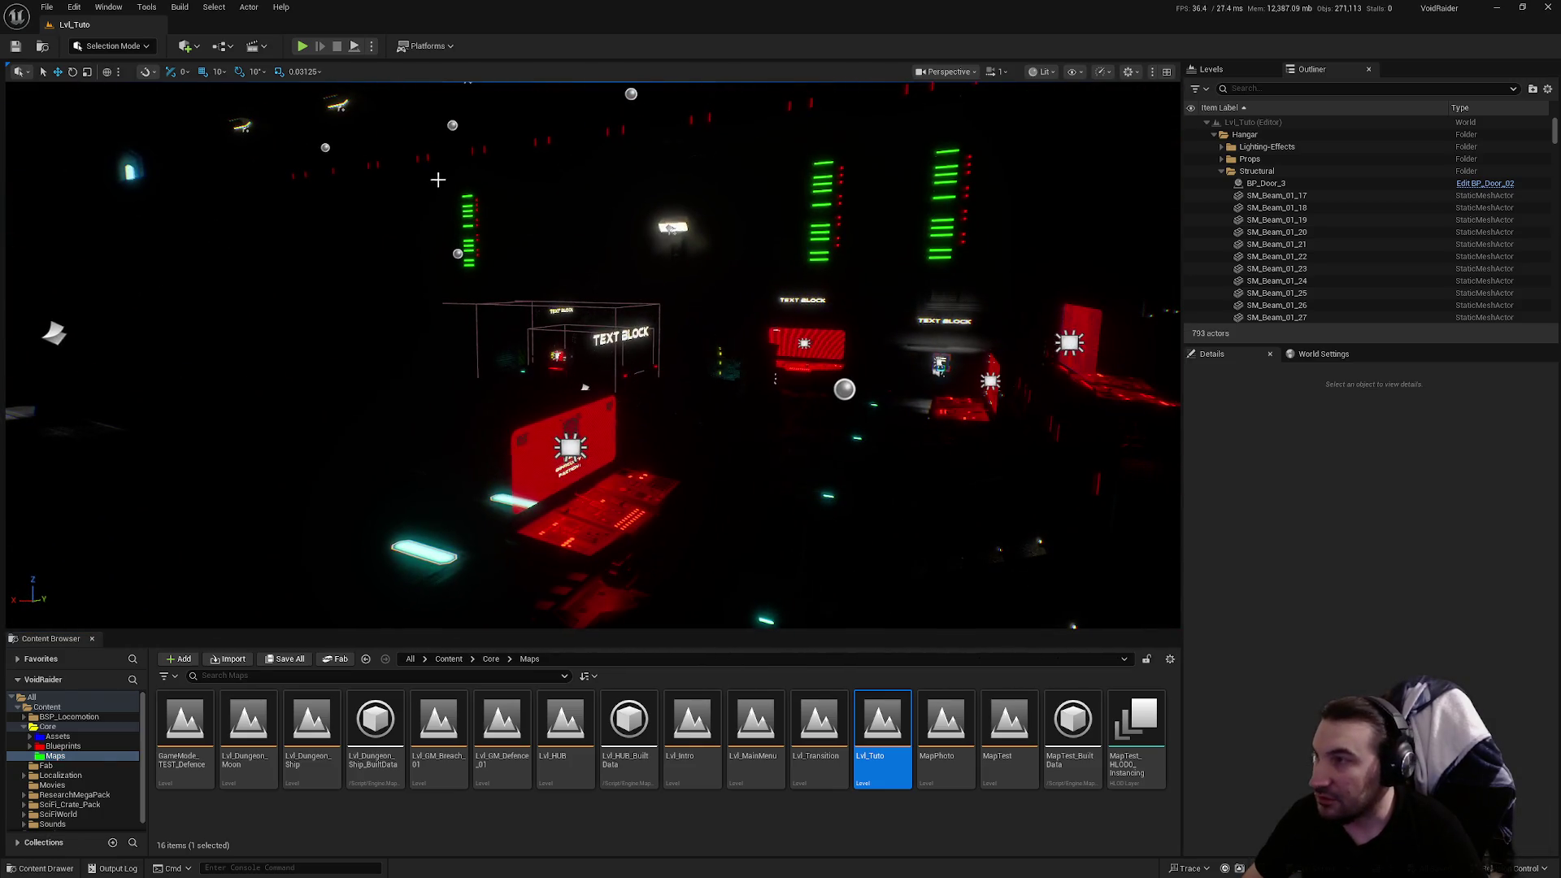
click(354, 46)
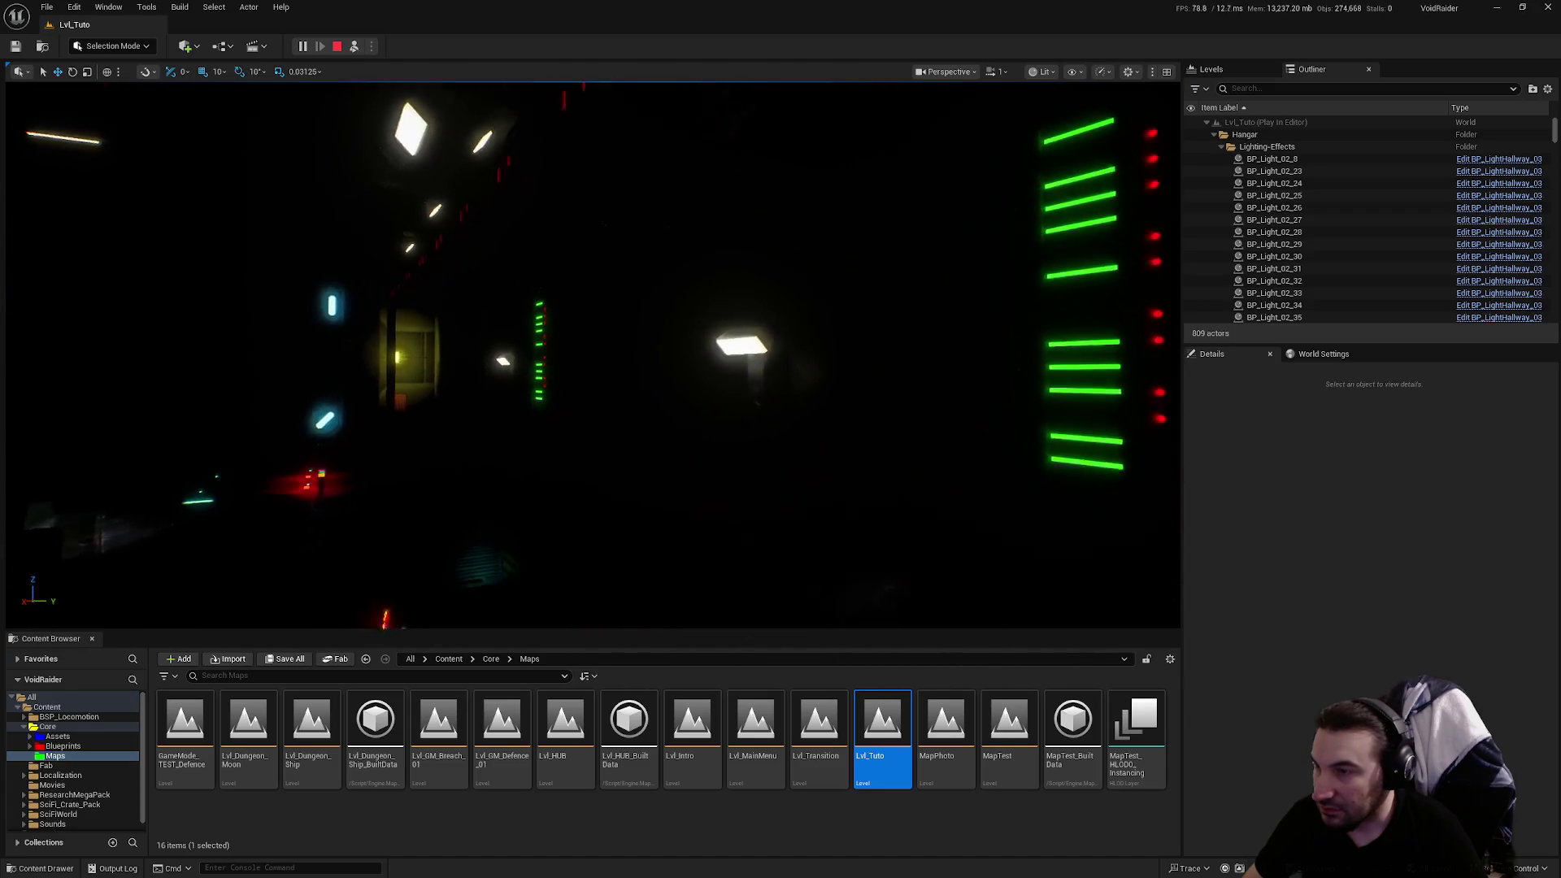
Inspect hallway light BP_Light_02_21, stop playing with Esc, and show the Blueprints folder
click(711, 334)
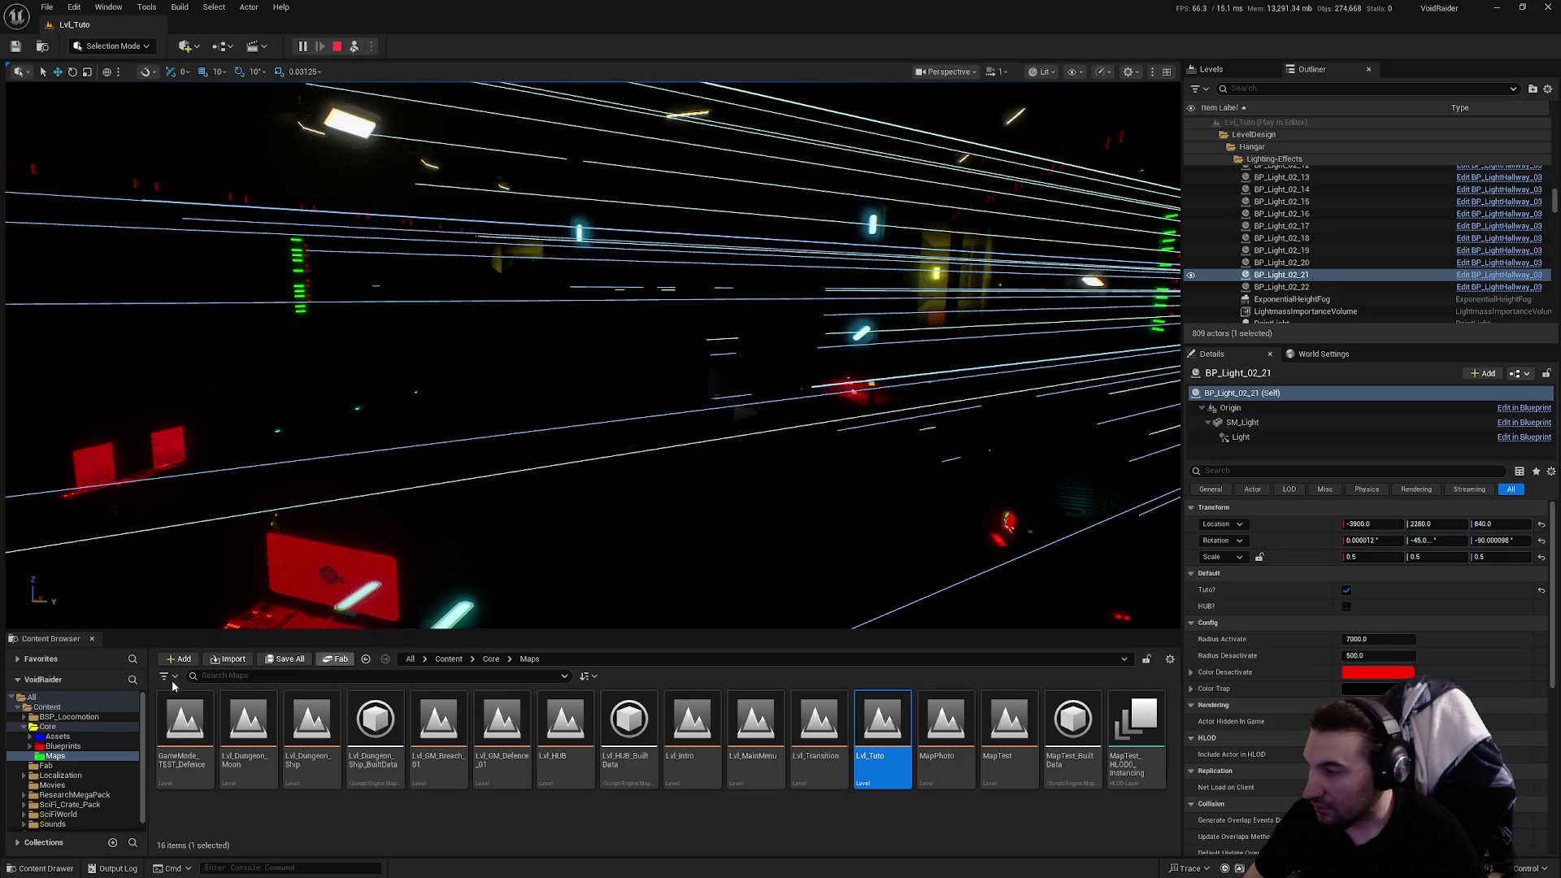
key(Escape)
click(62, 746)
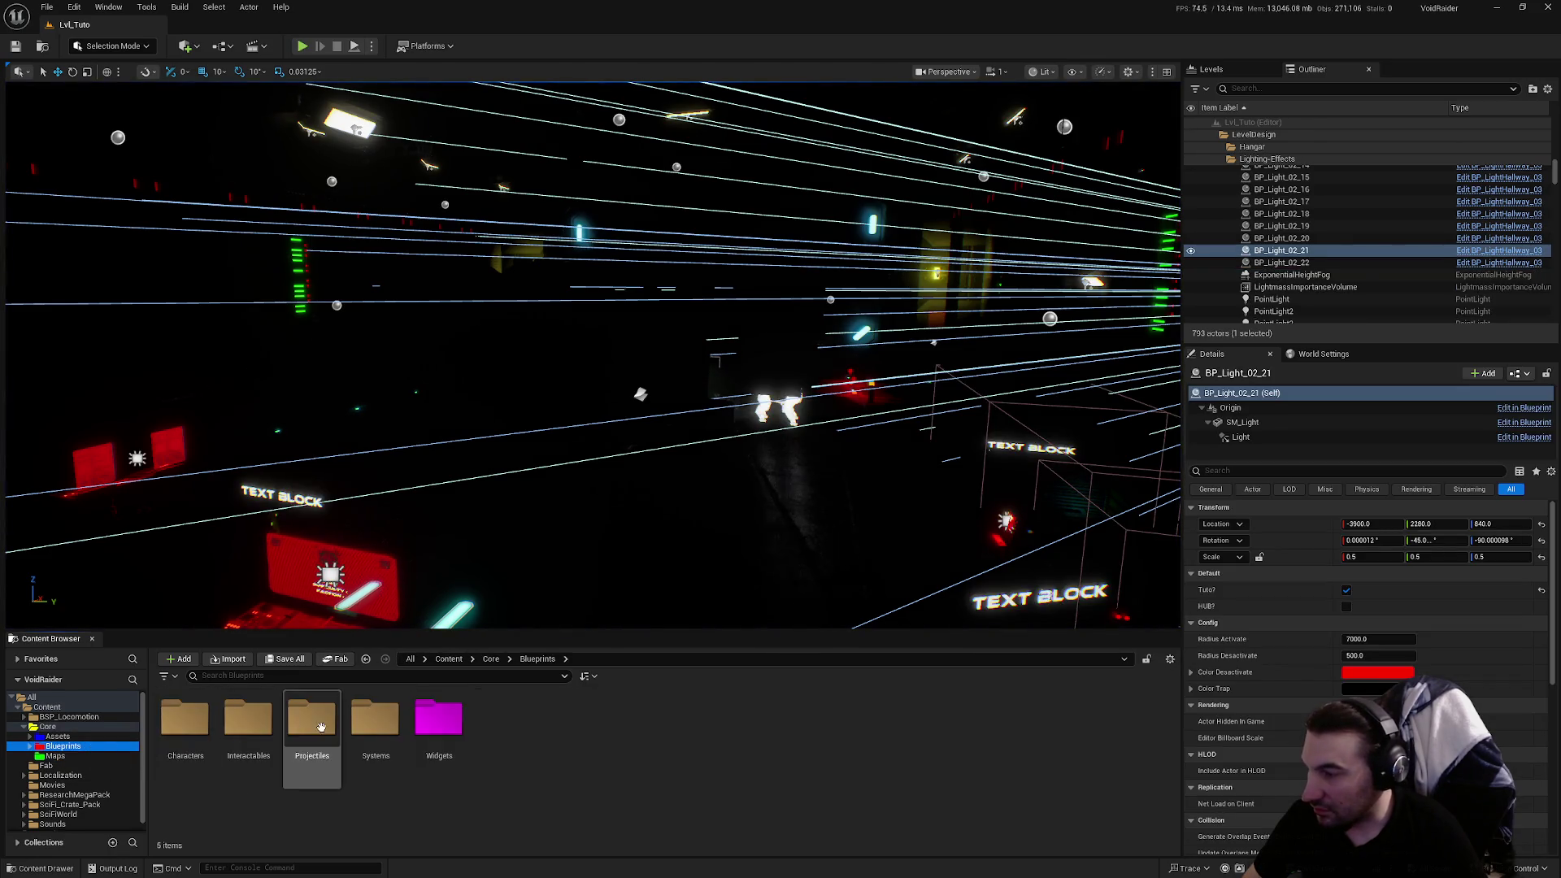
Open the Blueprints/Systems folder, listing its 16 items such as BP_GameMode, BP_HUD and BP_TutoSystem
click(321, 727)
double_click(362, 726)
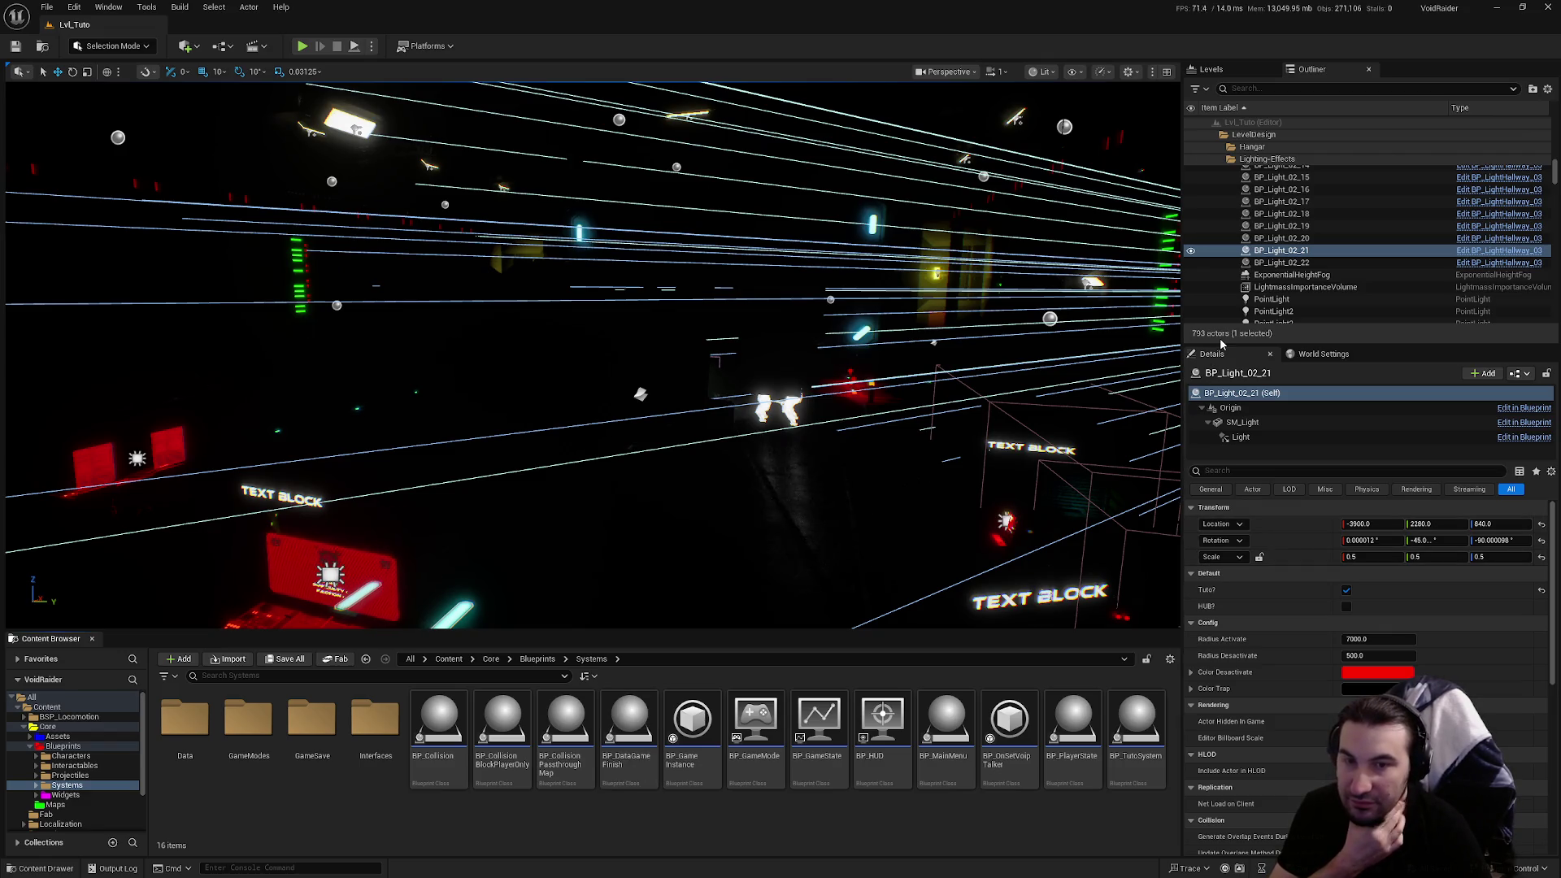
scroll(1377, 292, down, 1)
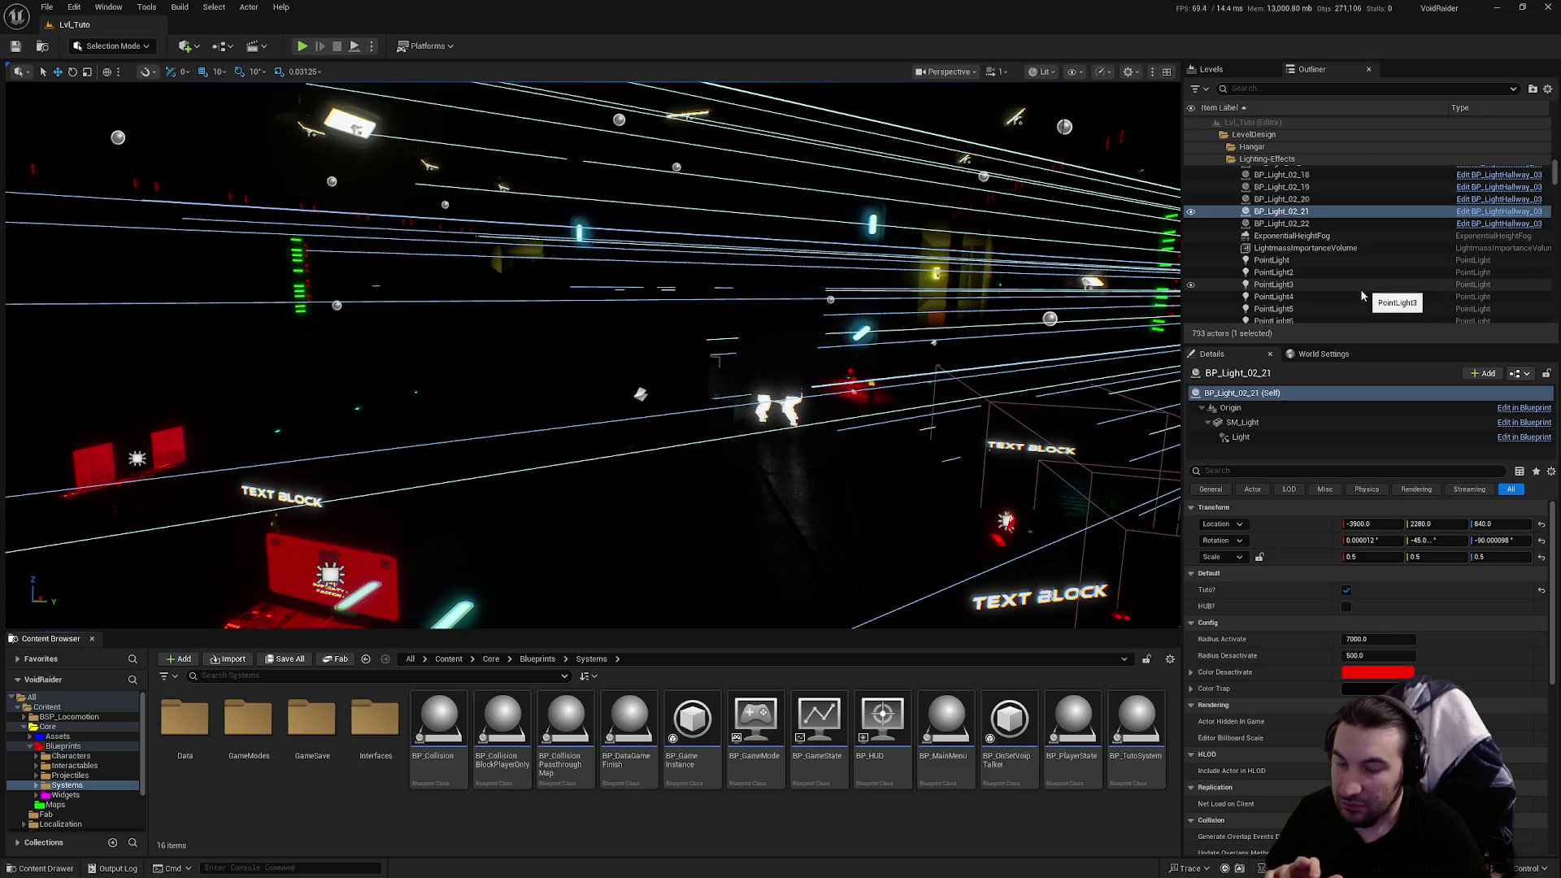
scroll(1366, 283, down, 1)
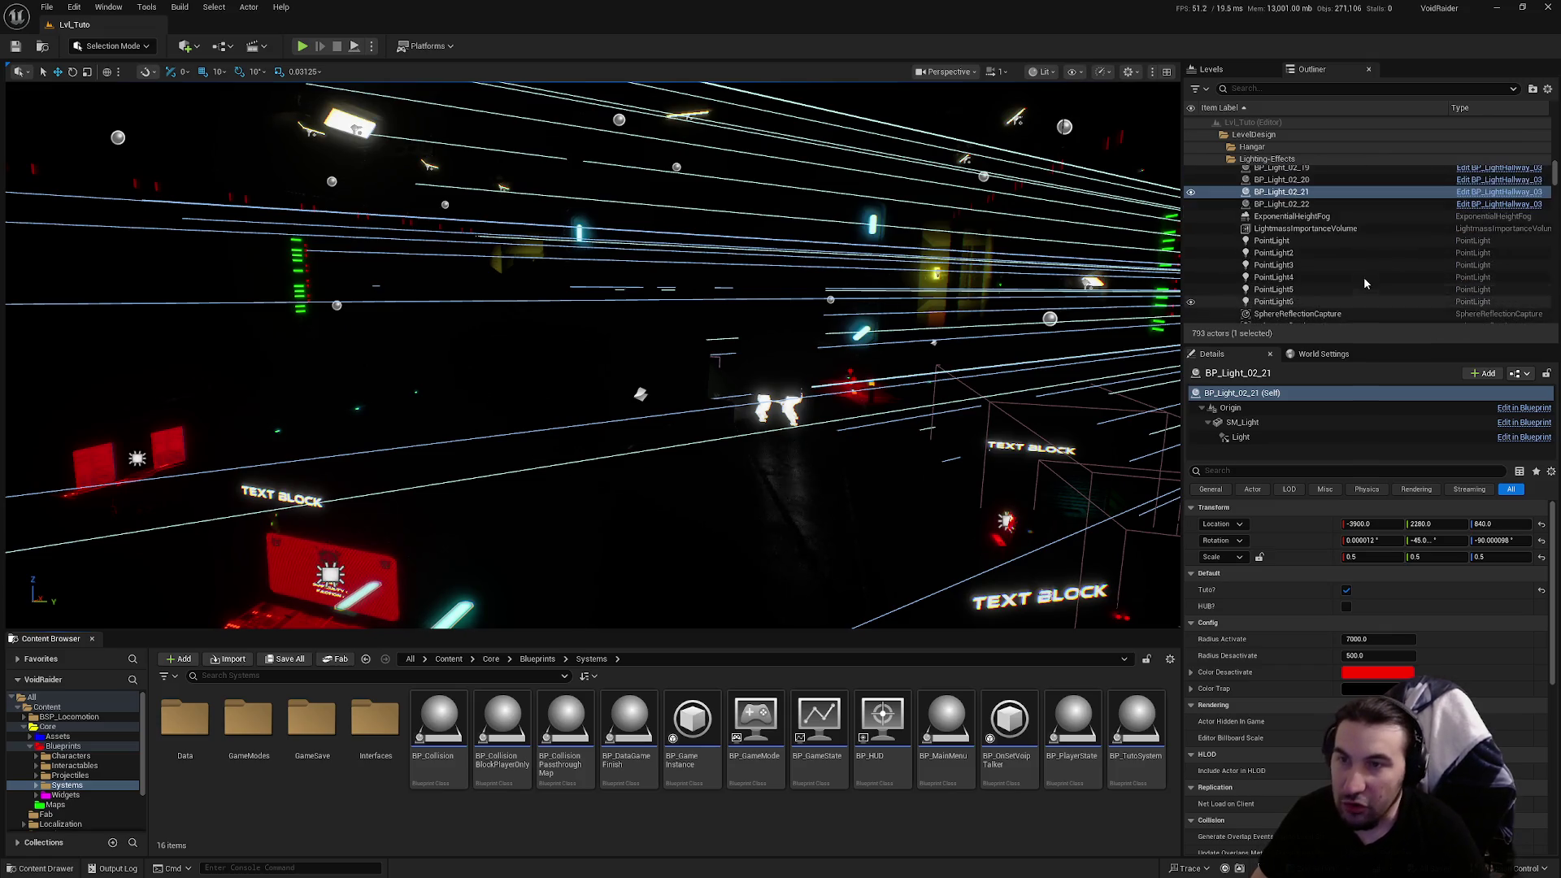
Reset the ExponentialHeightFog's Albedo back to its default white
click(1341, 216)
scroll(1382, 642, down, 10)
click(1357, 703)
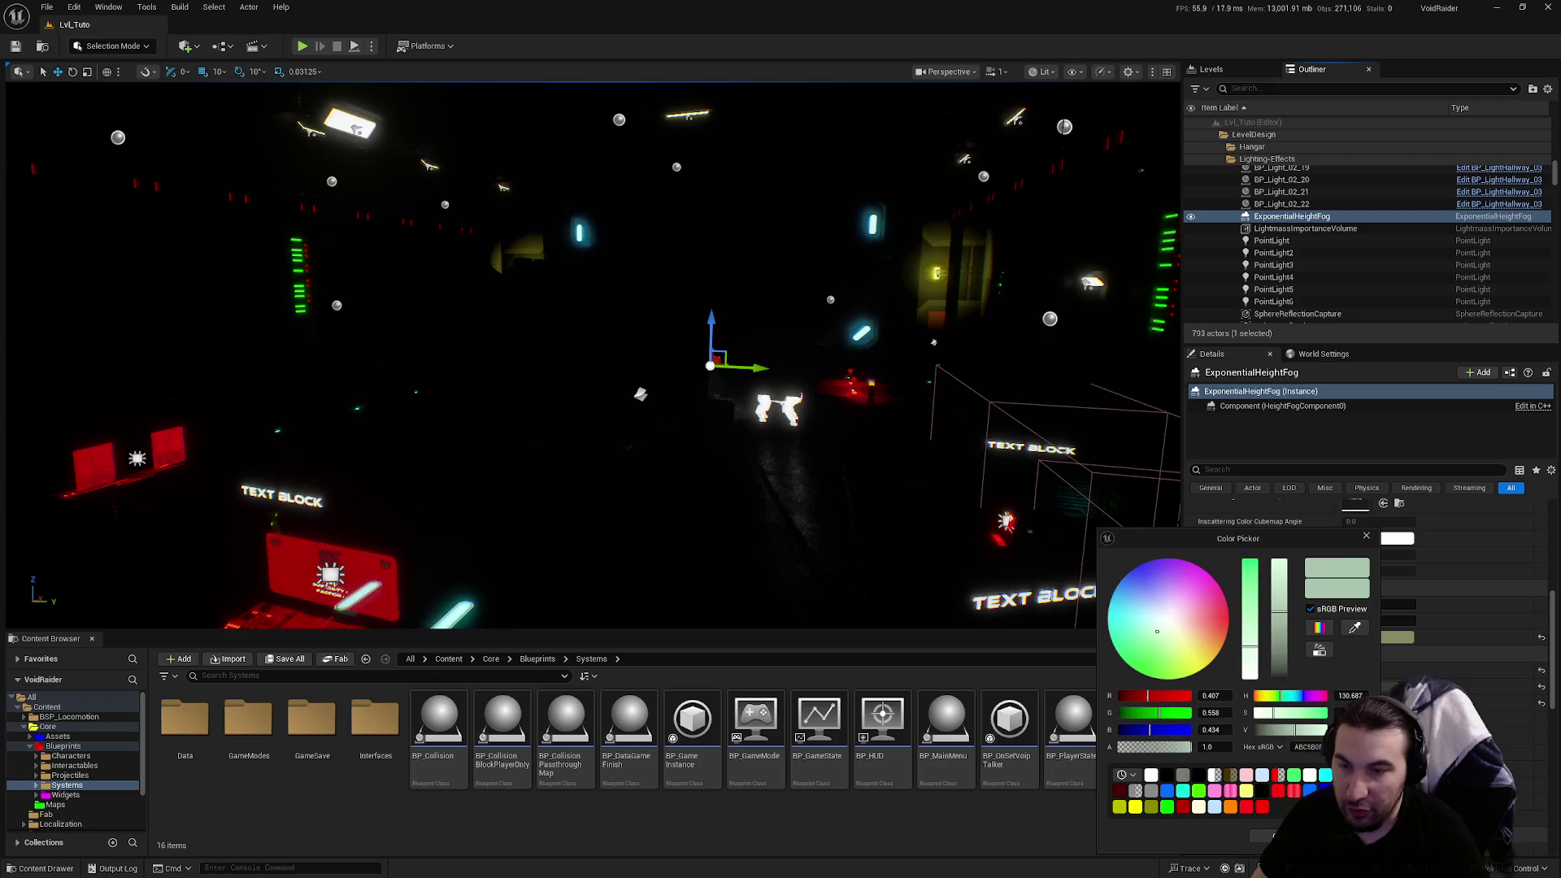
key(Escape)
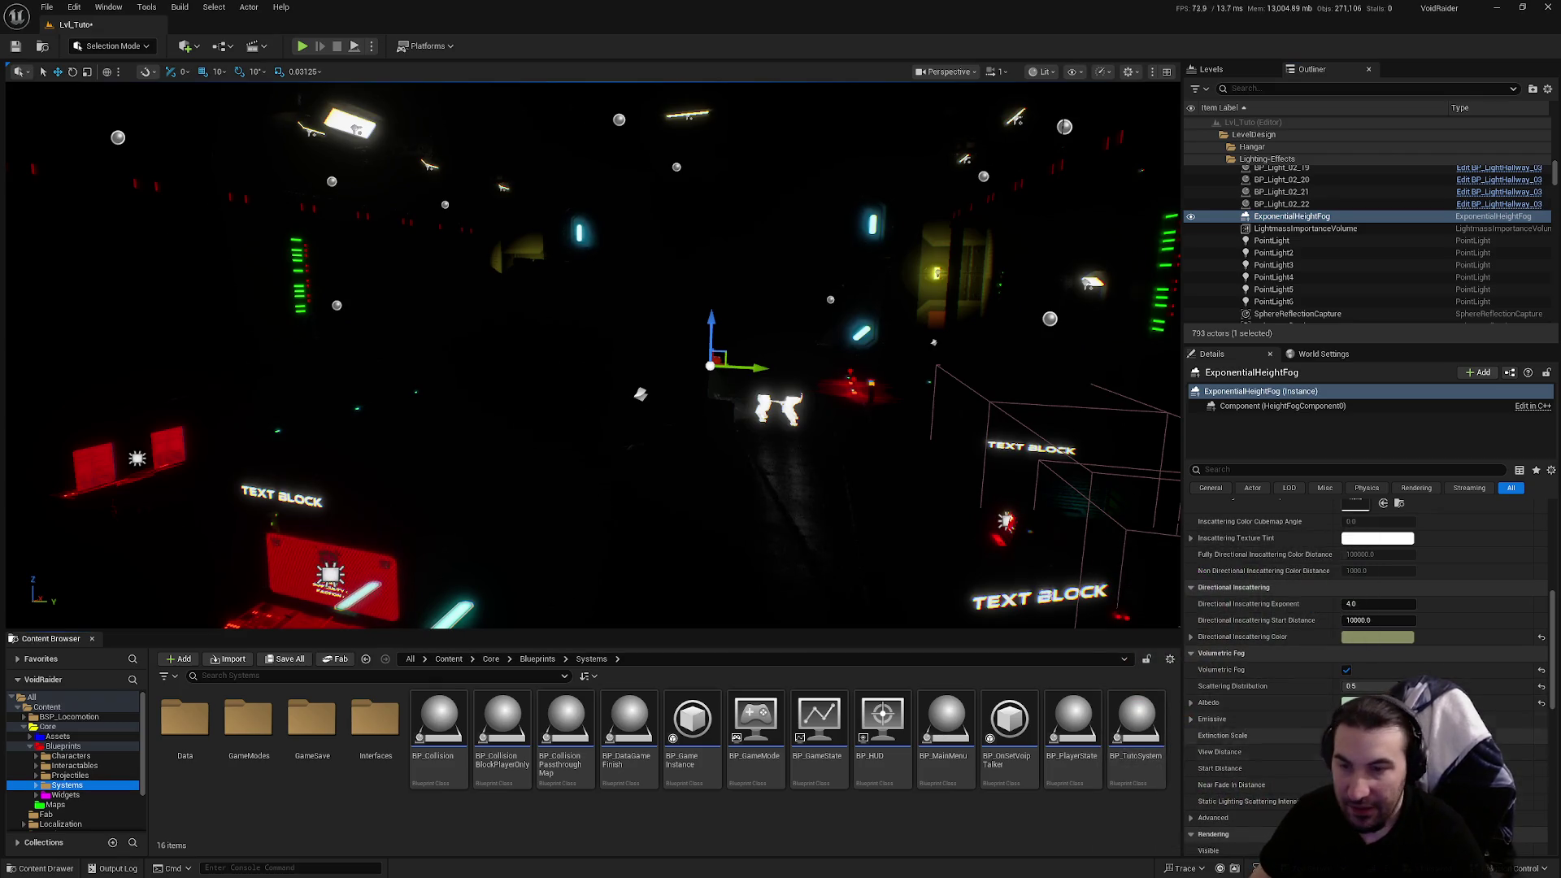
click(1543, 703)
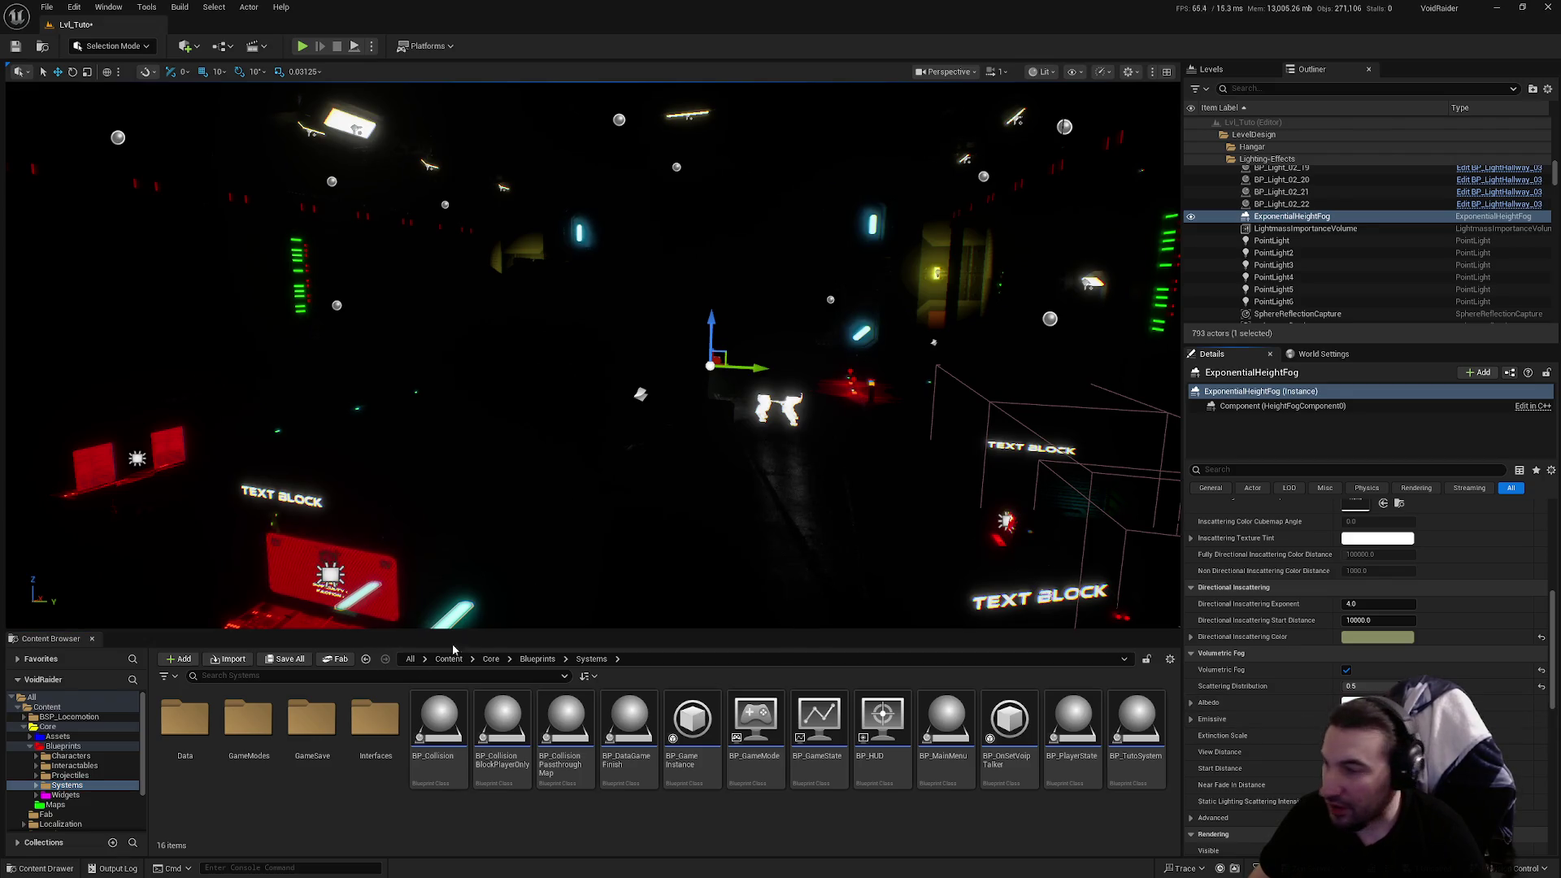
Save all changes to the Lvl_Tuto level with Save Selected
click(285, 660)
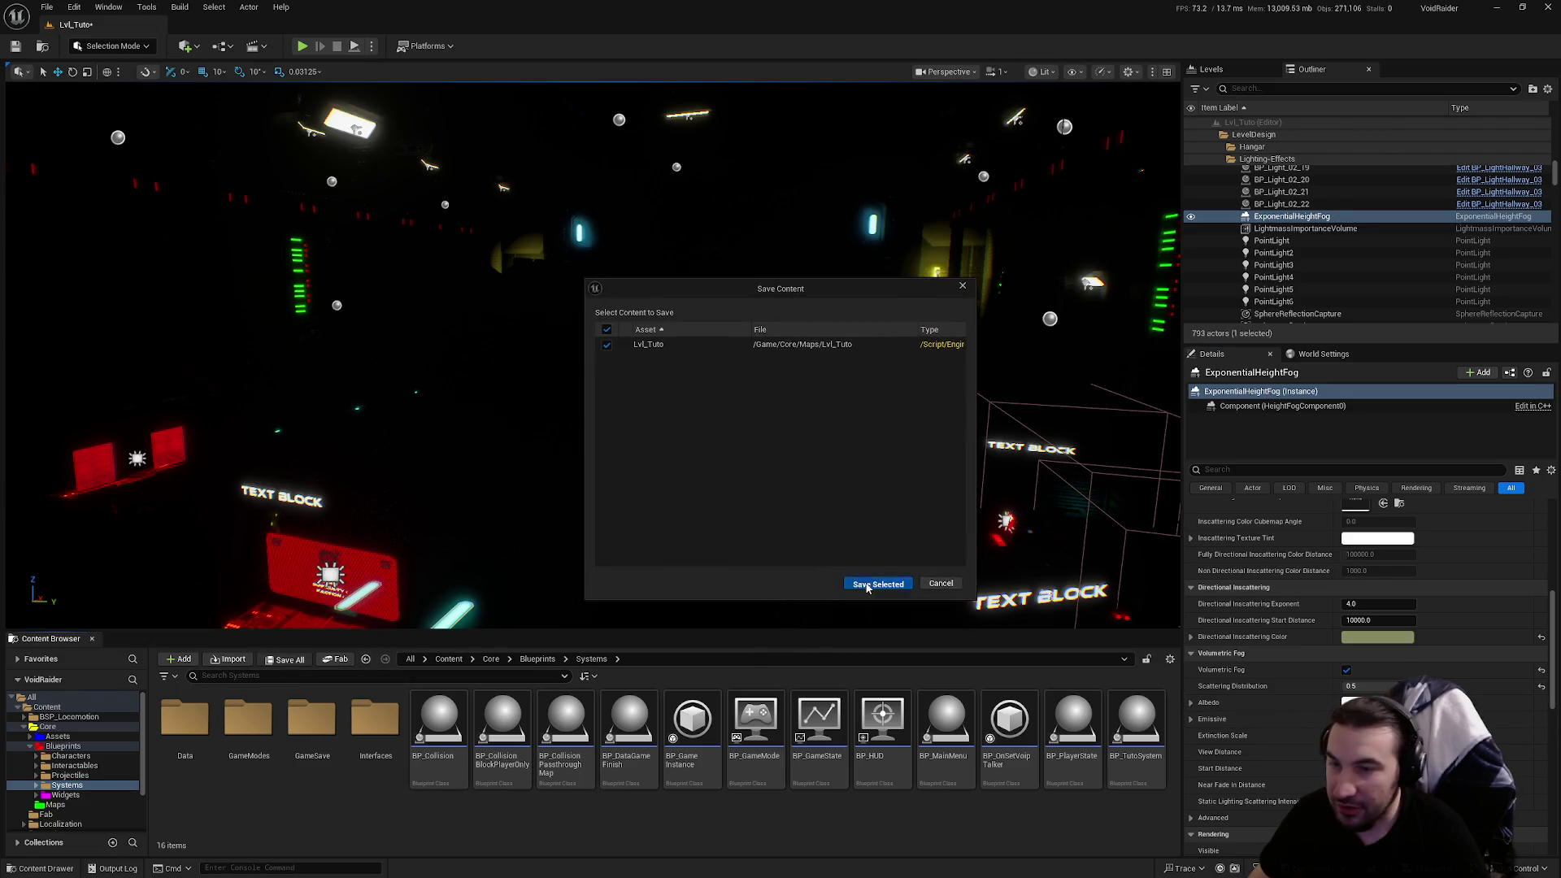
click(878, 581)
key(w)
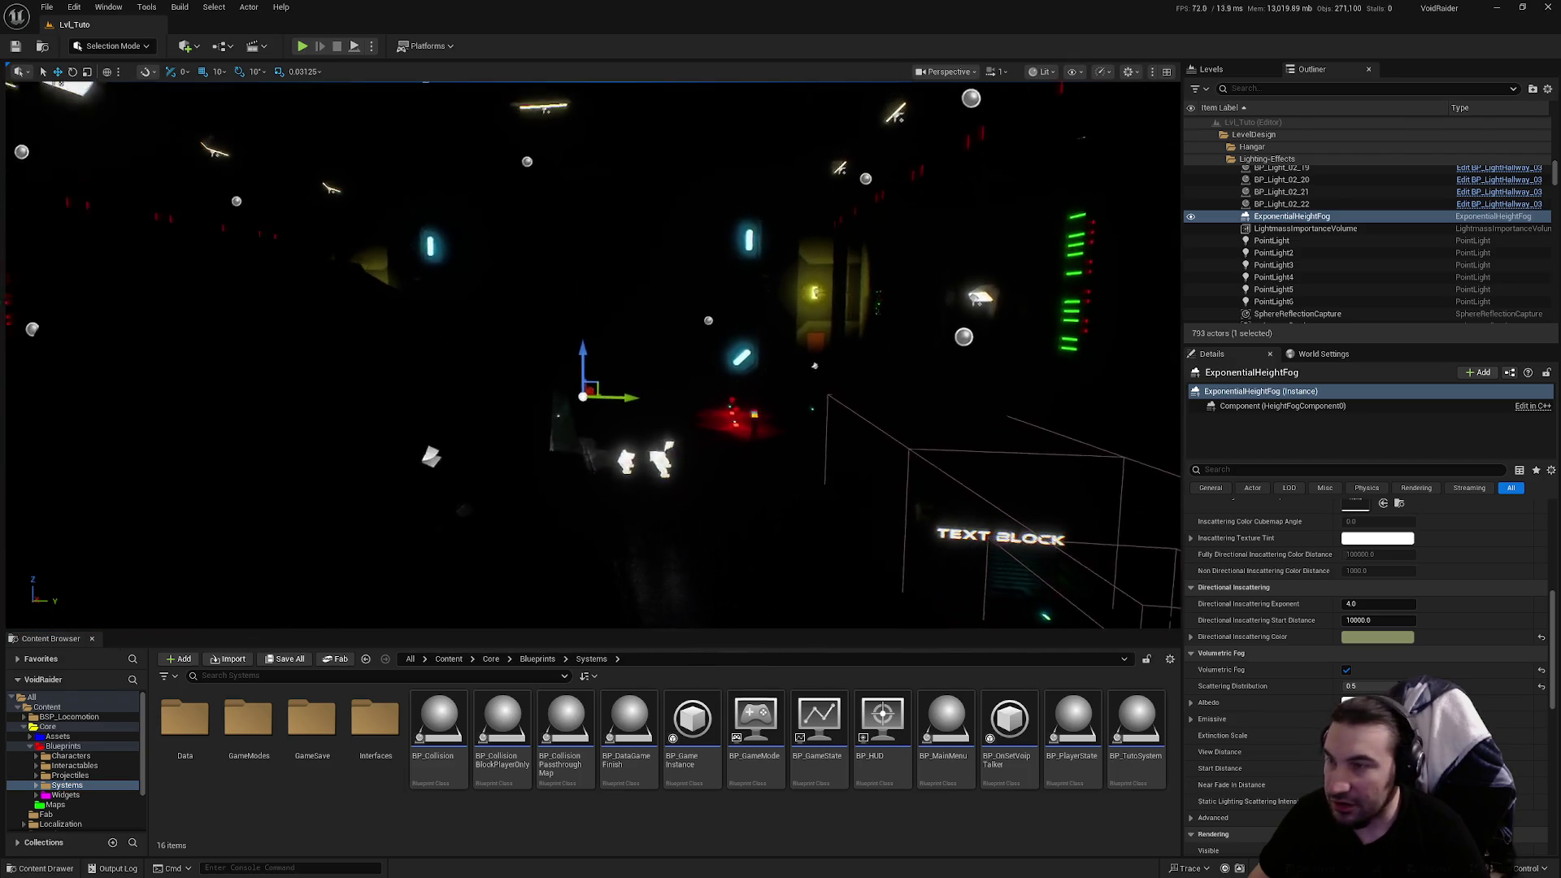
key(s)
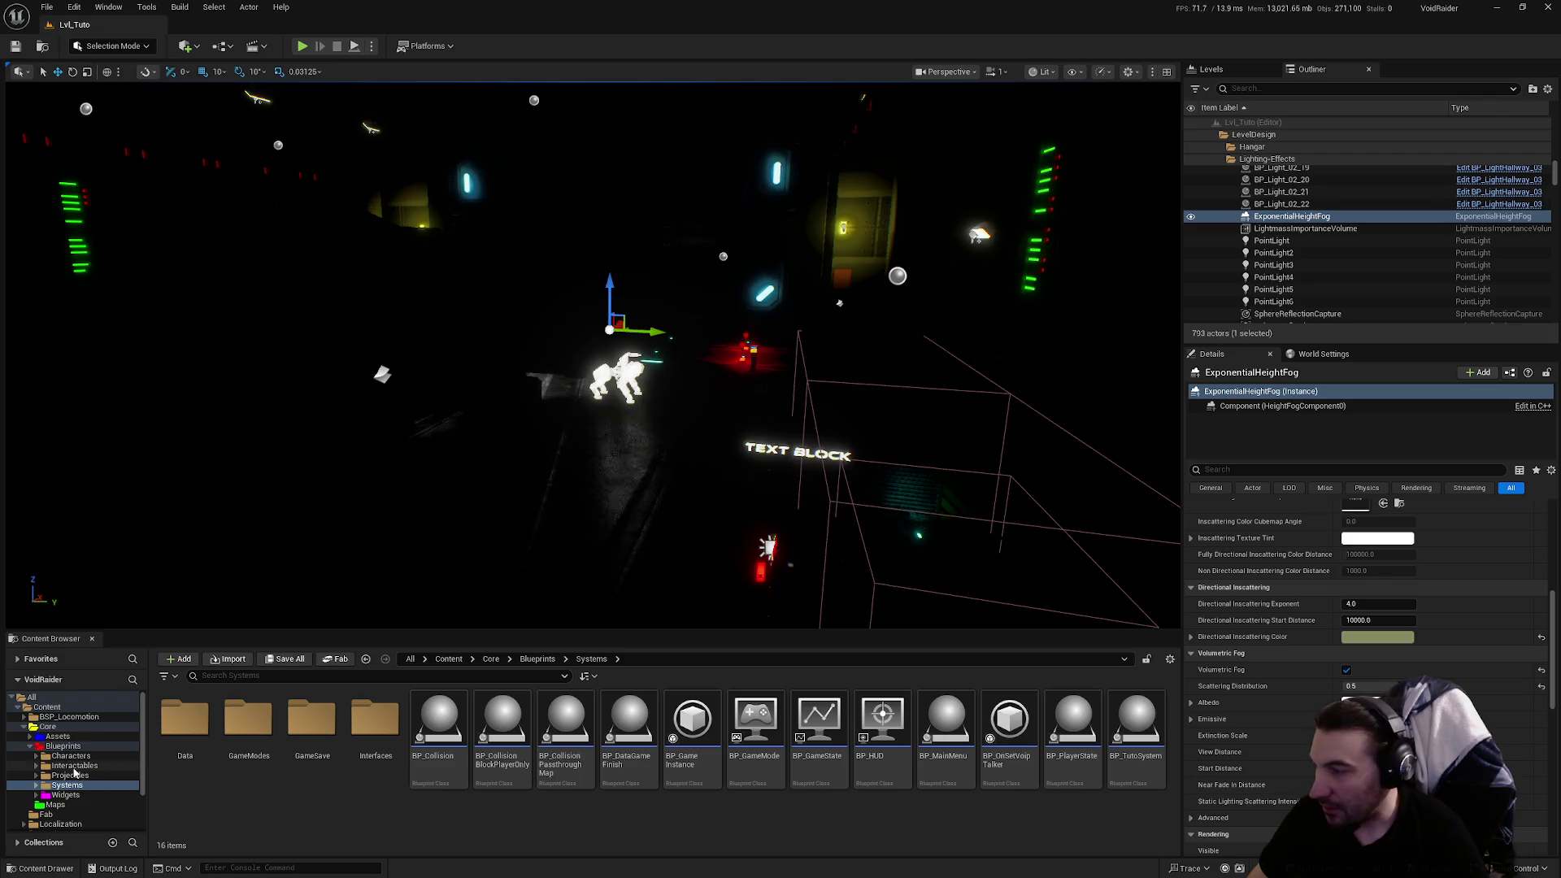
Fly through the hallway, then show the Interactables folder with its Effects, Events, Items and PropsUseable subfolders
click(74, 766)
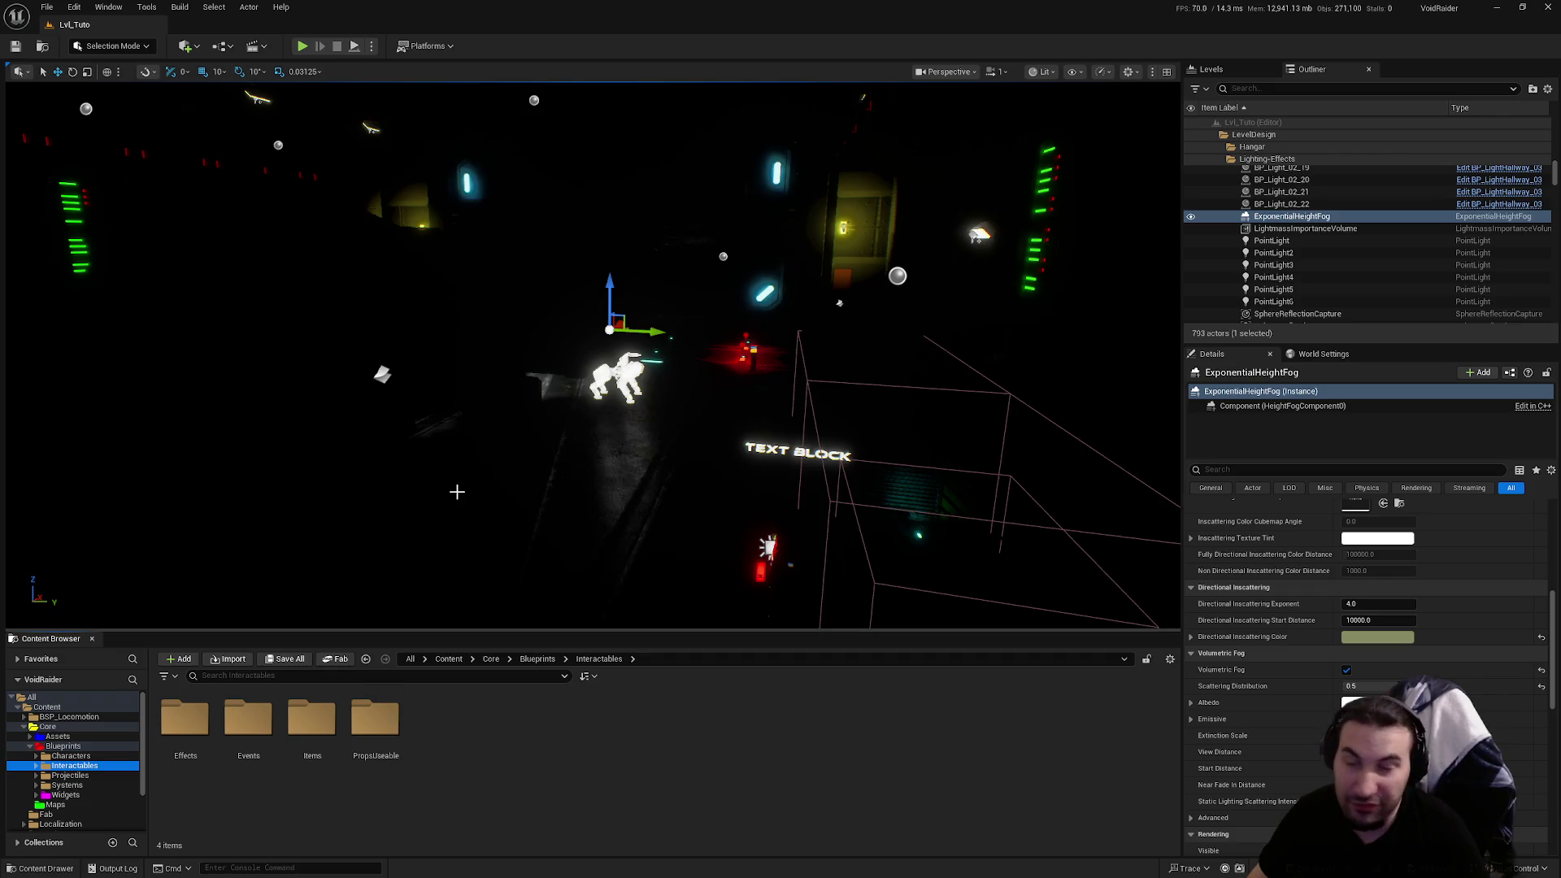
drag(596, 465, 561, 451)
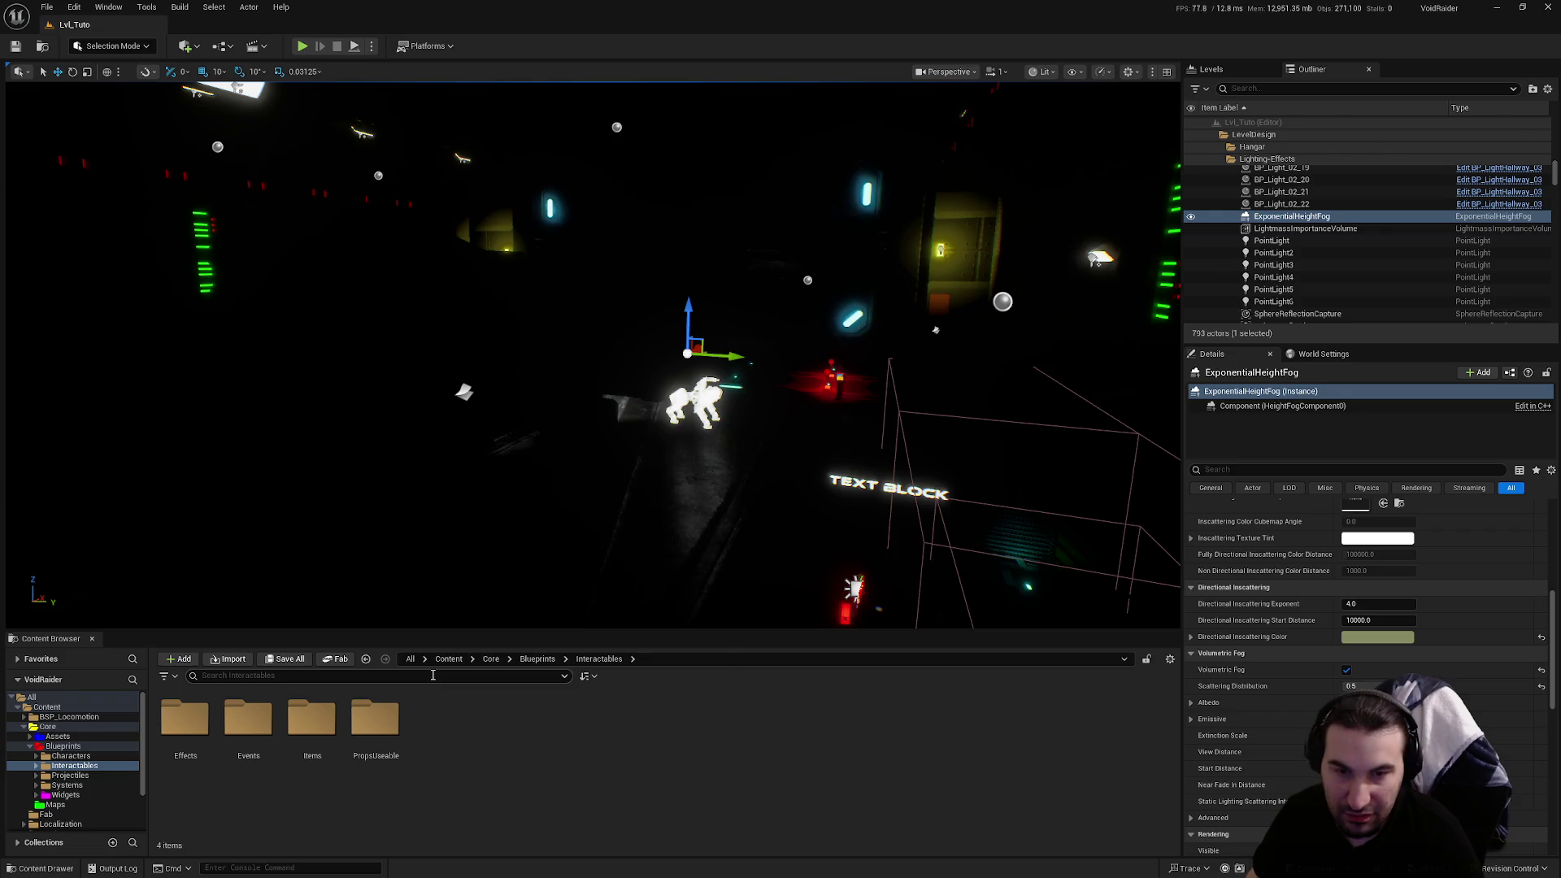
key(w)
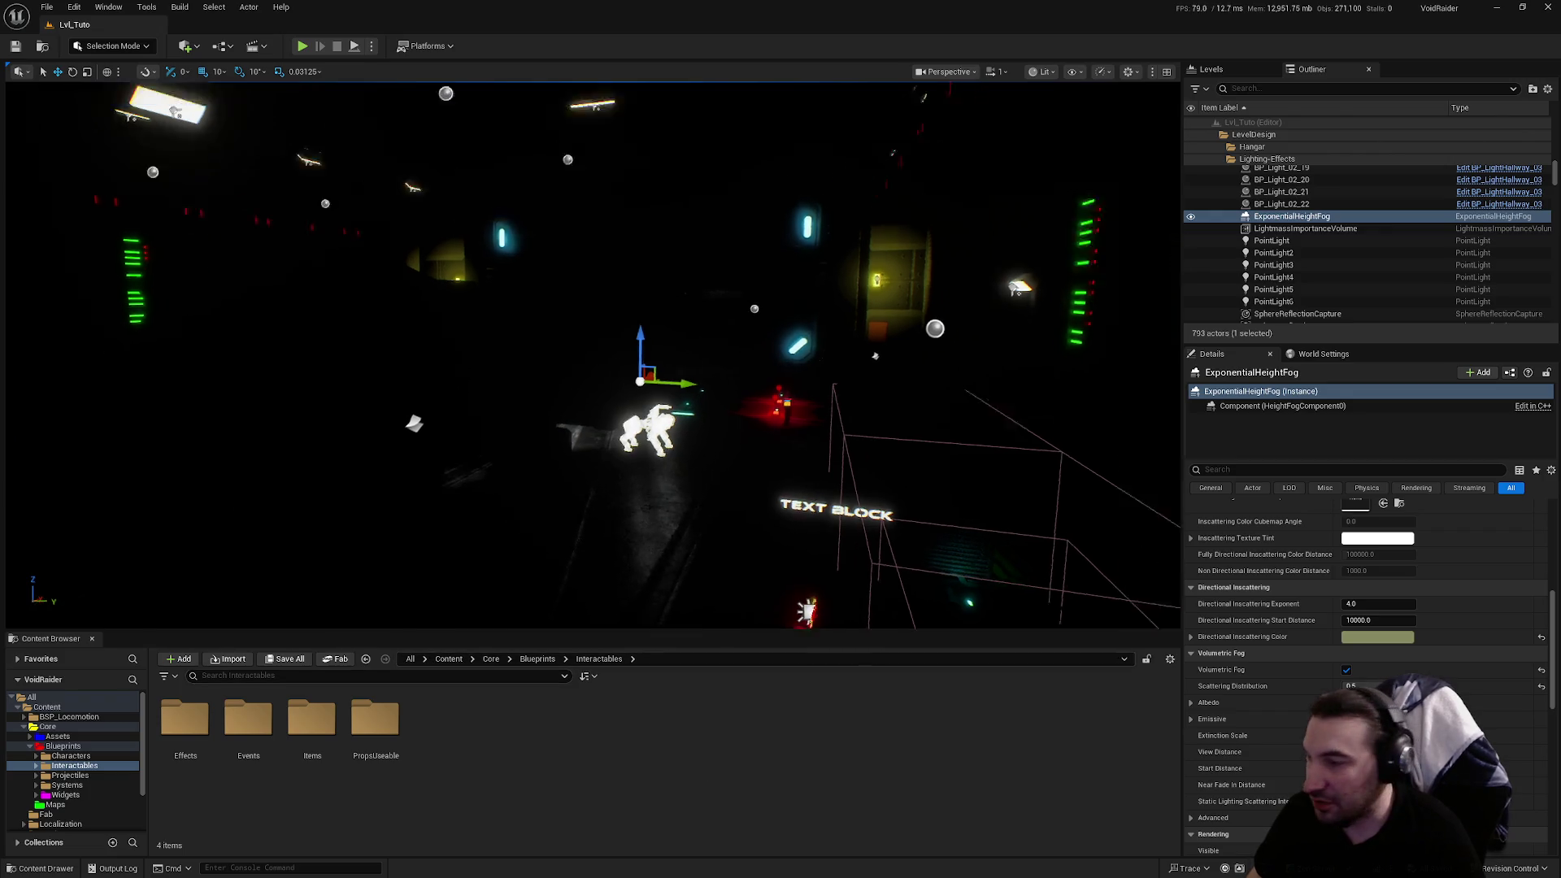
key(w)
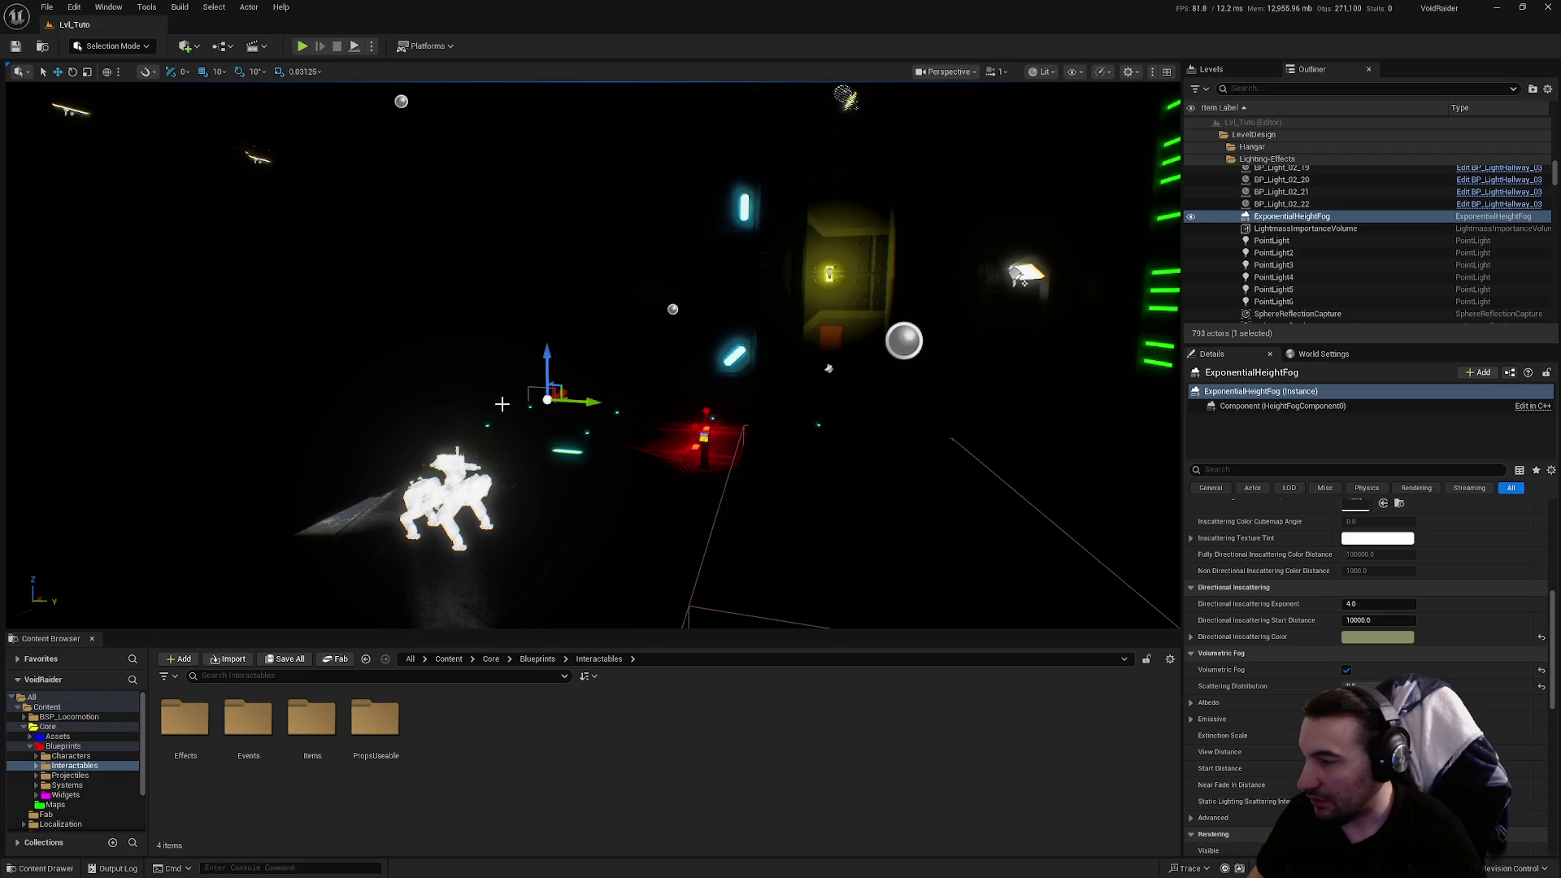
key(a)
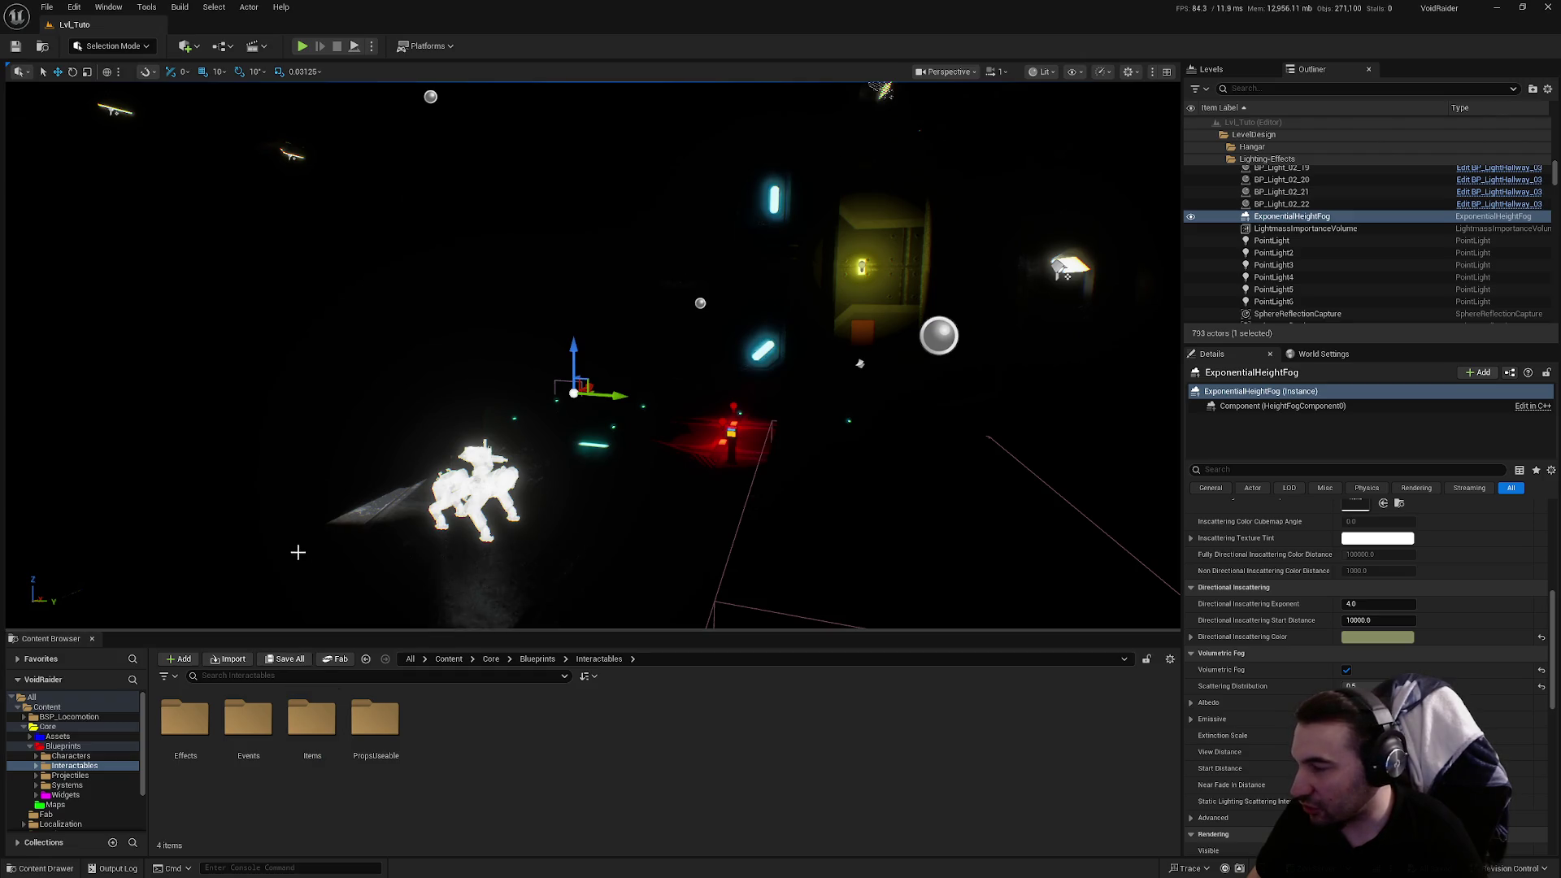
click(122, 757)
click(109, 767)
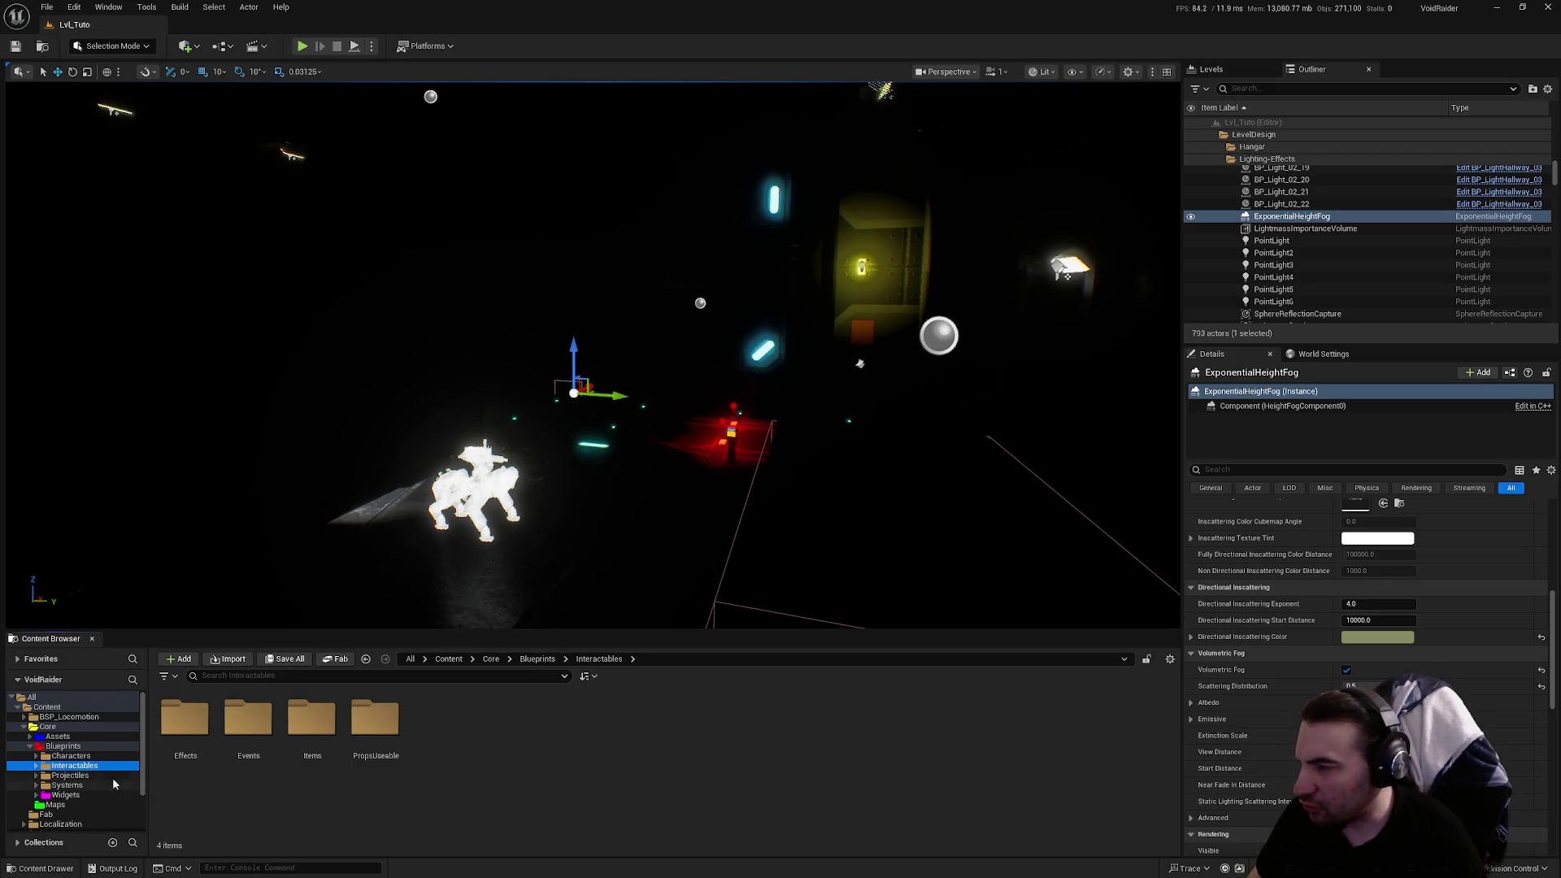
key(super)
mouse_move(698, 872)
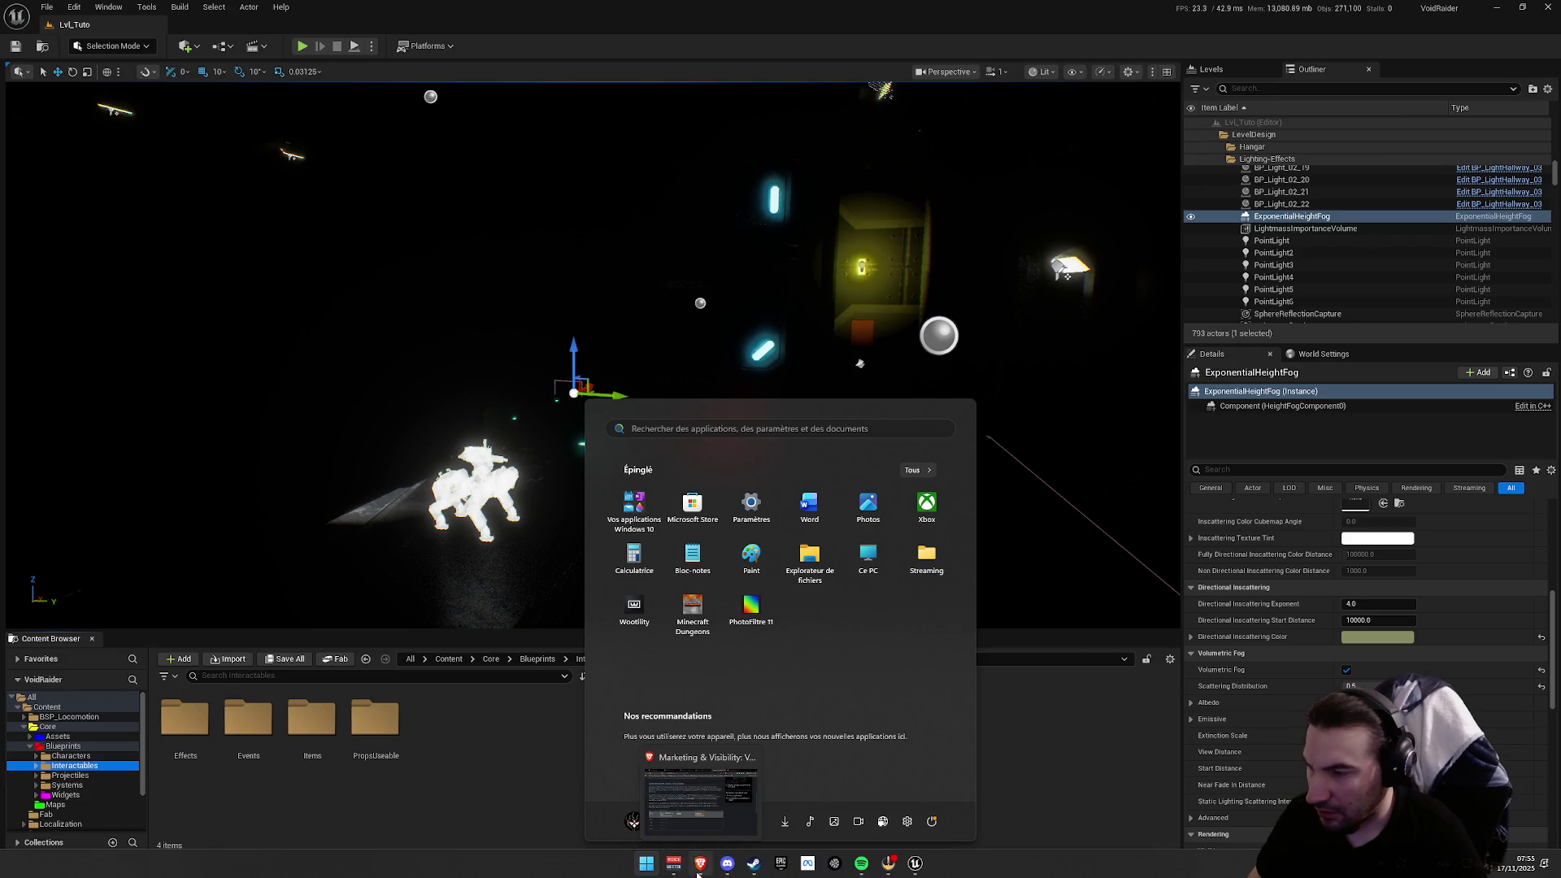
click(428, 766)
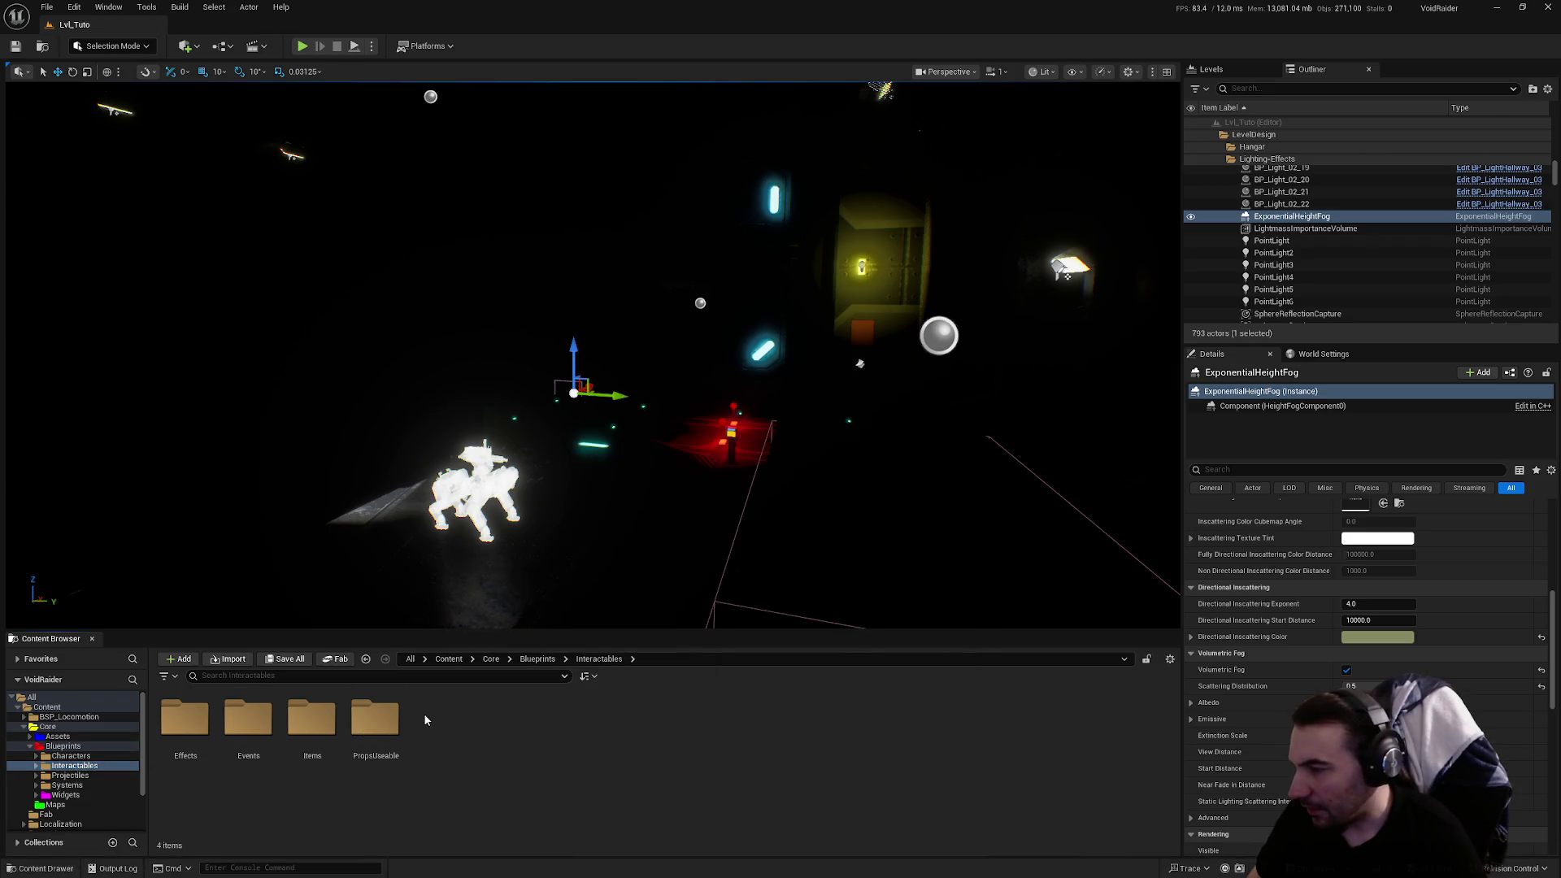
Open PropsUseable/Lights, listing BP_Light_Hallway_01, BP_LightRoom_01 and BP_LightSwitch among 12 items
double_click(375, 720)
scroll(581, 823, down, 1)
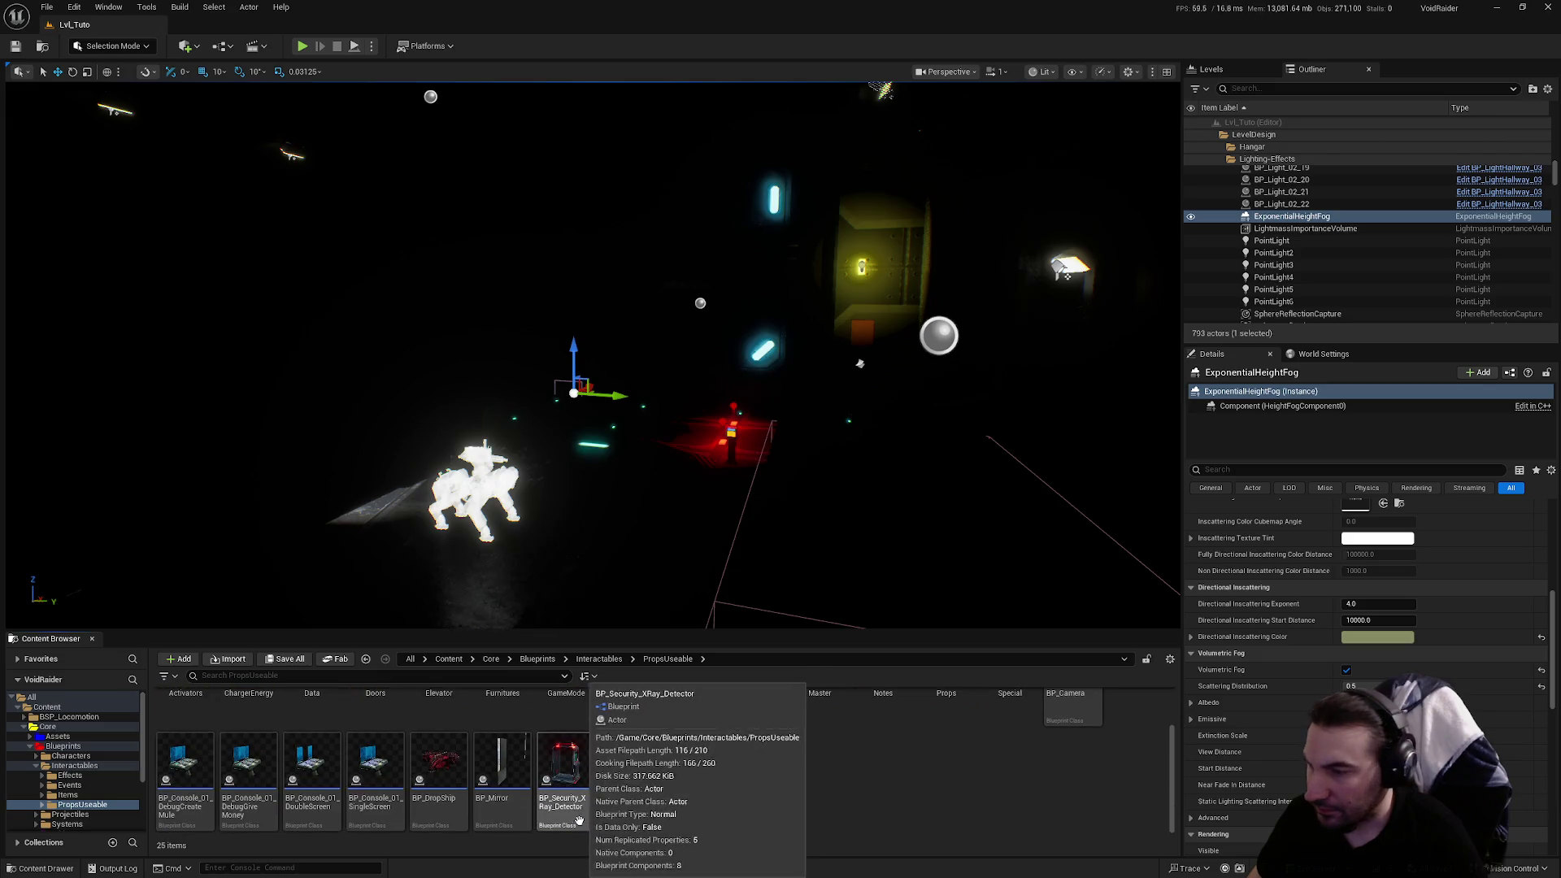
scroll(842, 793, up, 1)
scroll(843, 793, down, 1)
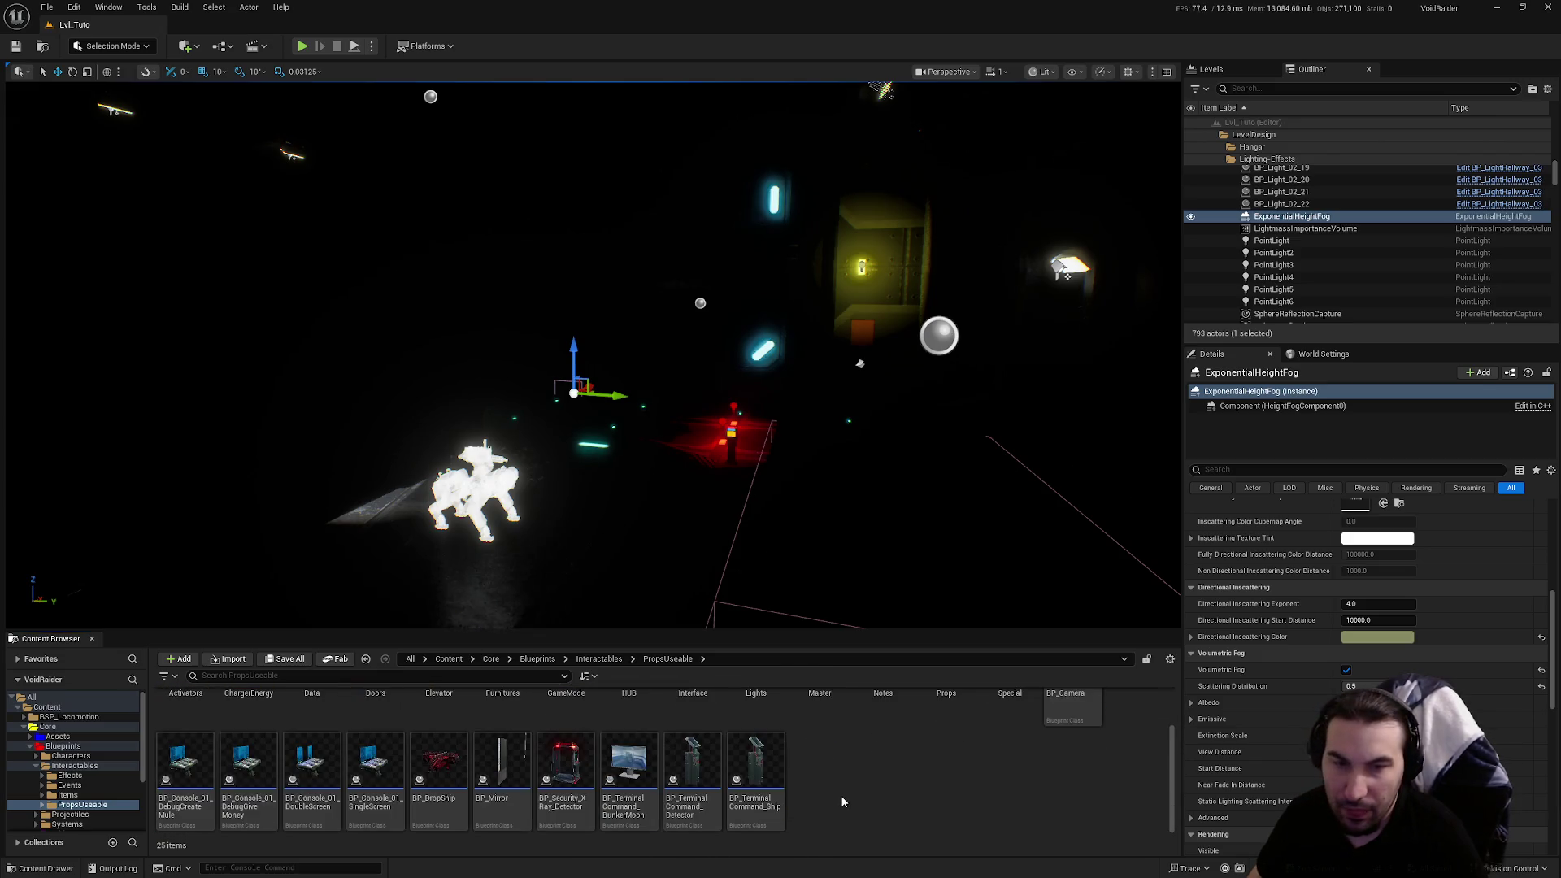
scroll(835, 787, up, 1)
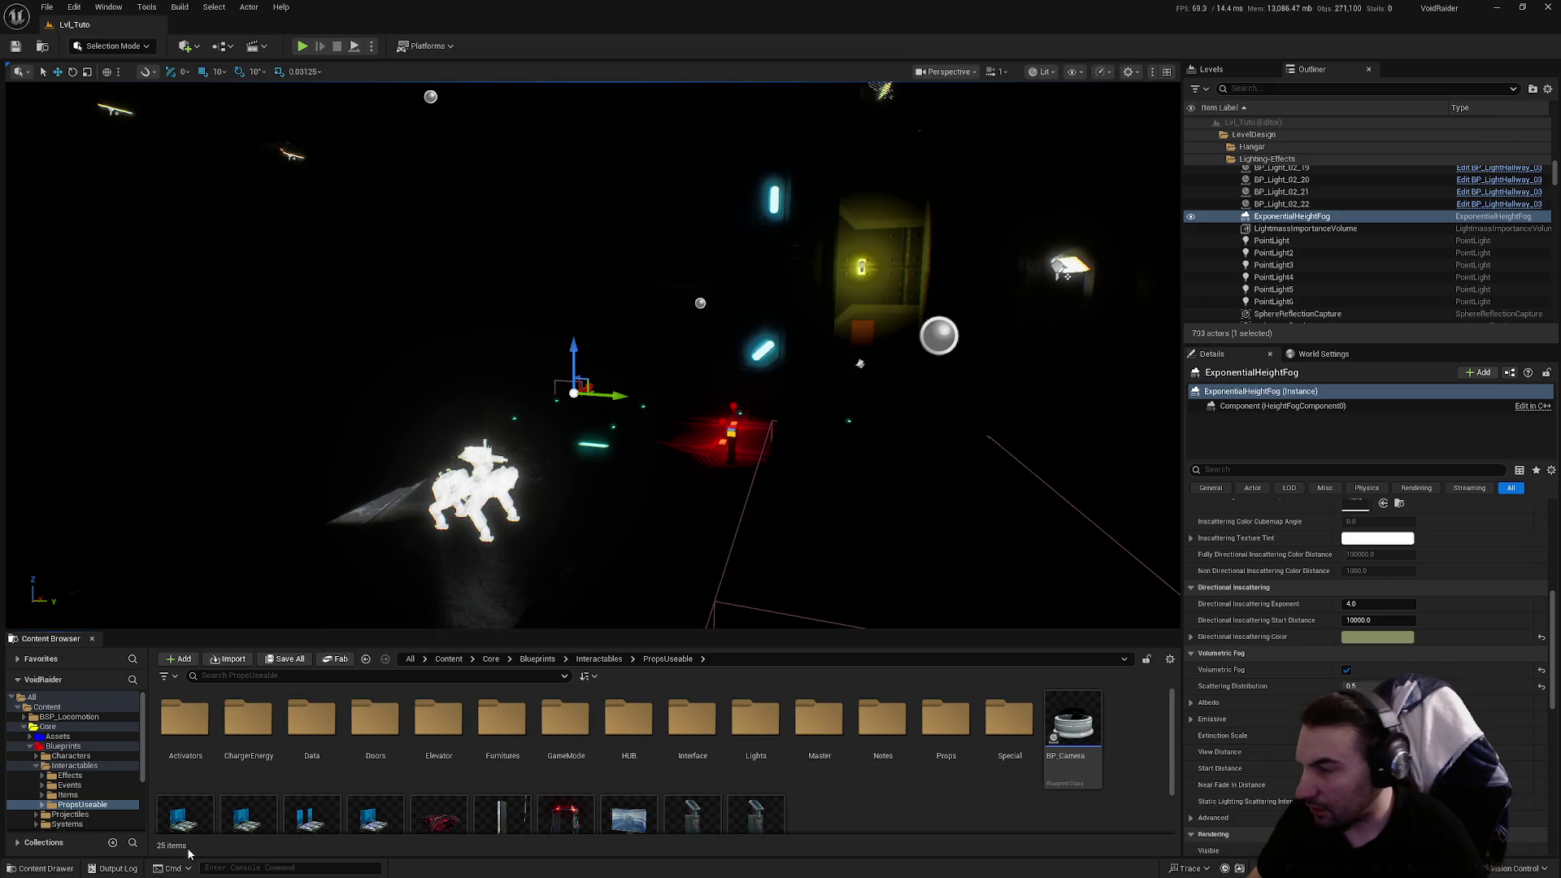
double_click(756, 720)
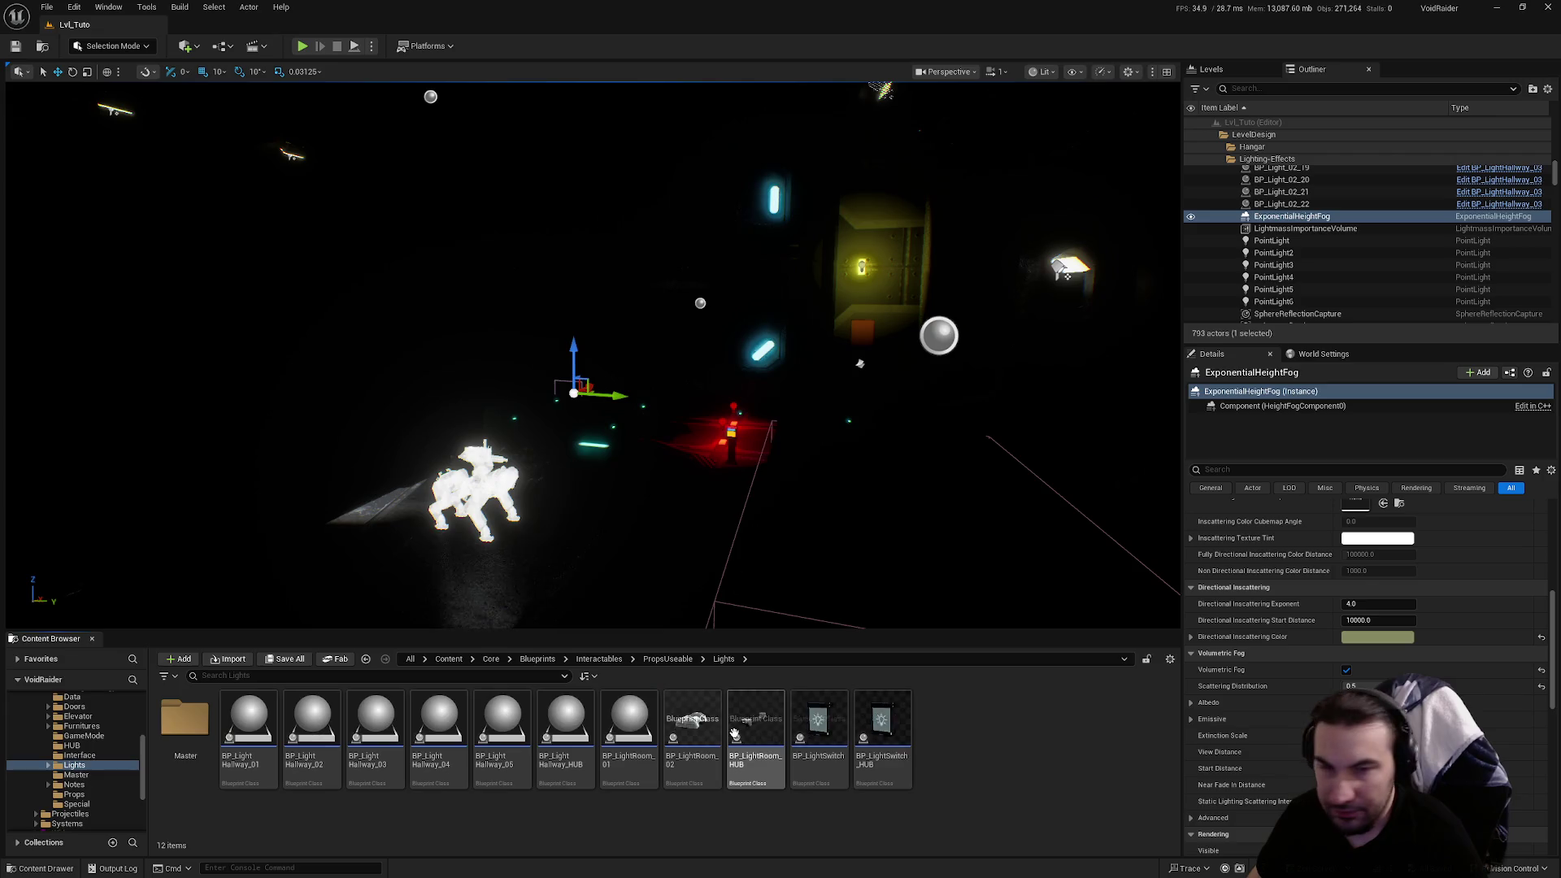
key(super)
key(super)
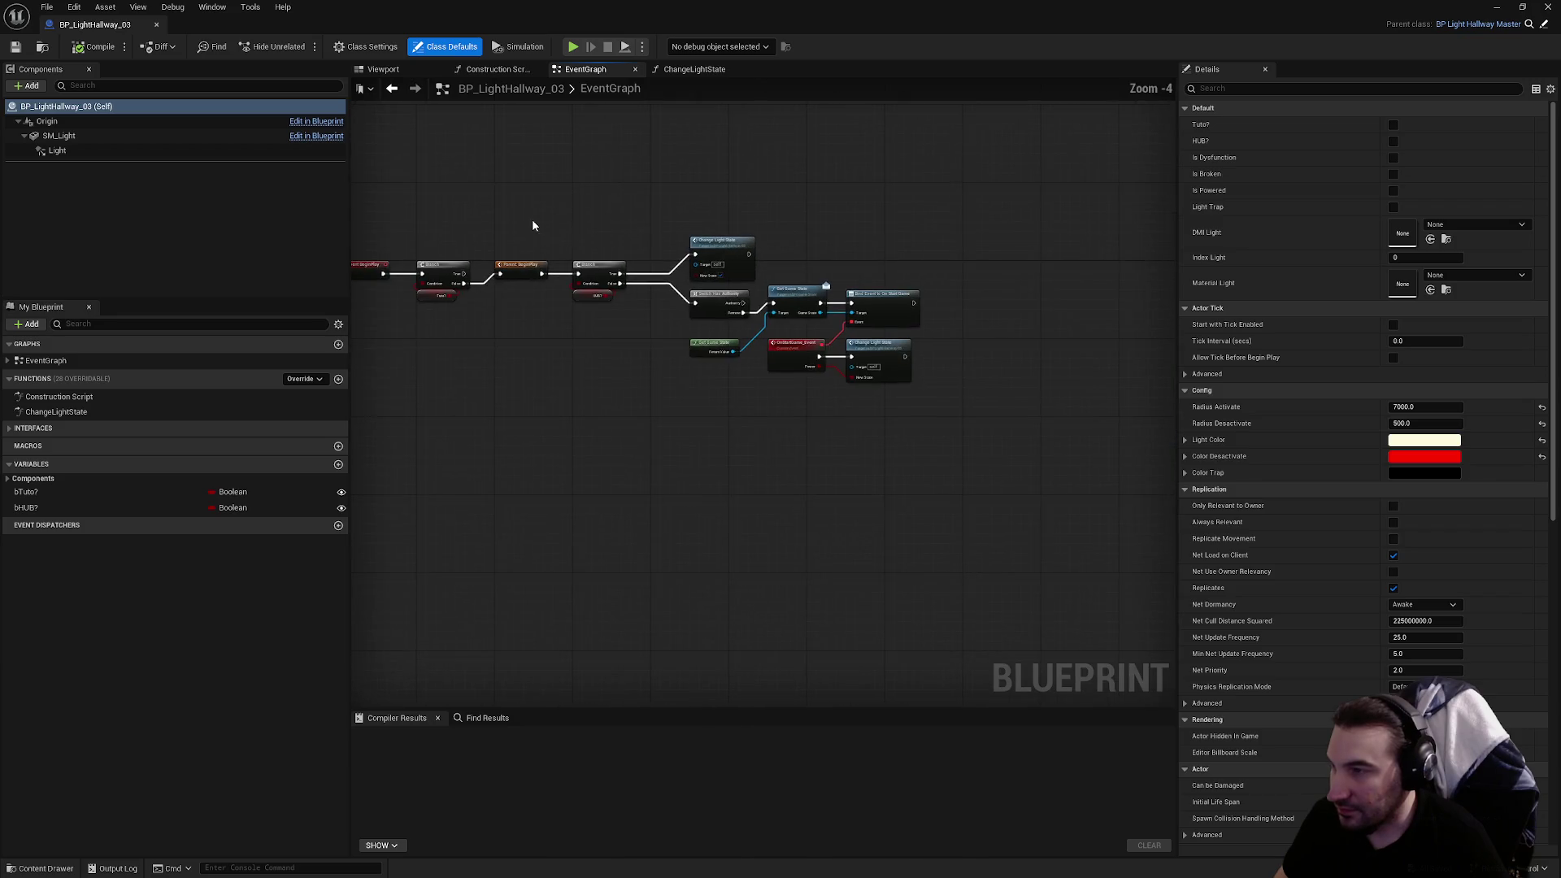
Duplicate the Change Light State node and wire the Branch's True output into the copy
drag(523, 217, 964, 458)
scroll(964, 458, up, 5)
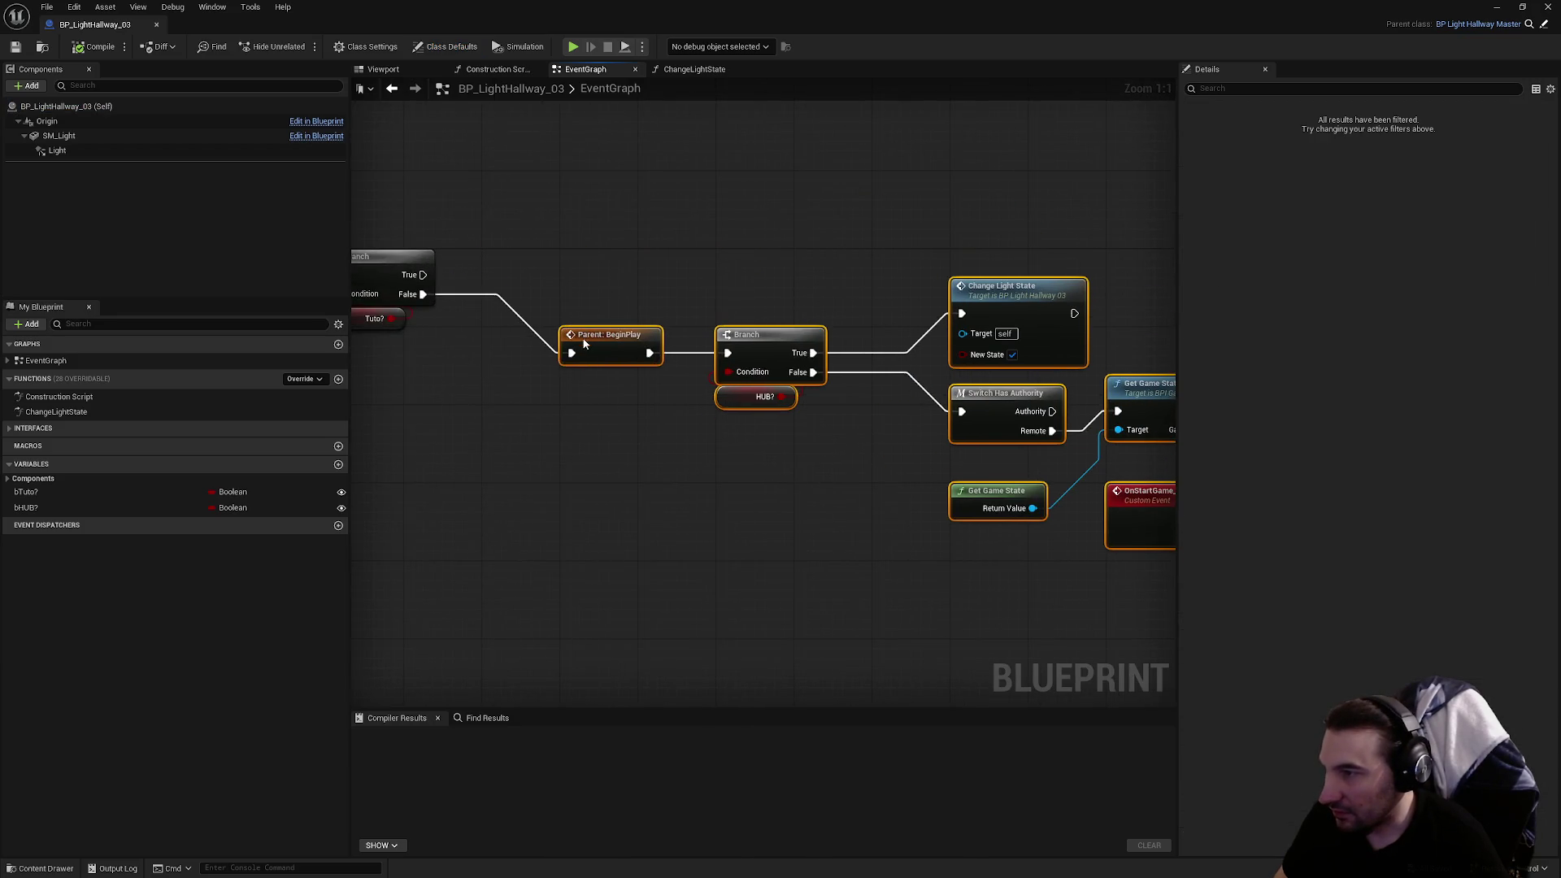
click(1067, 290)
key(ctrl+c)
key(ctrl+v)
drag(423, 275, 618, 202)
Compile BP_LightHallway_03 and start a Play-In-Editor session of the level
click(93, 46)
double_click(742, 5)
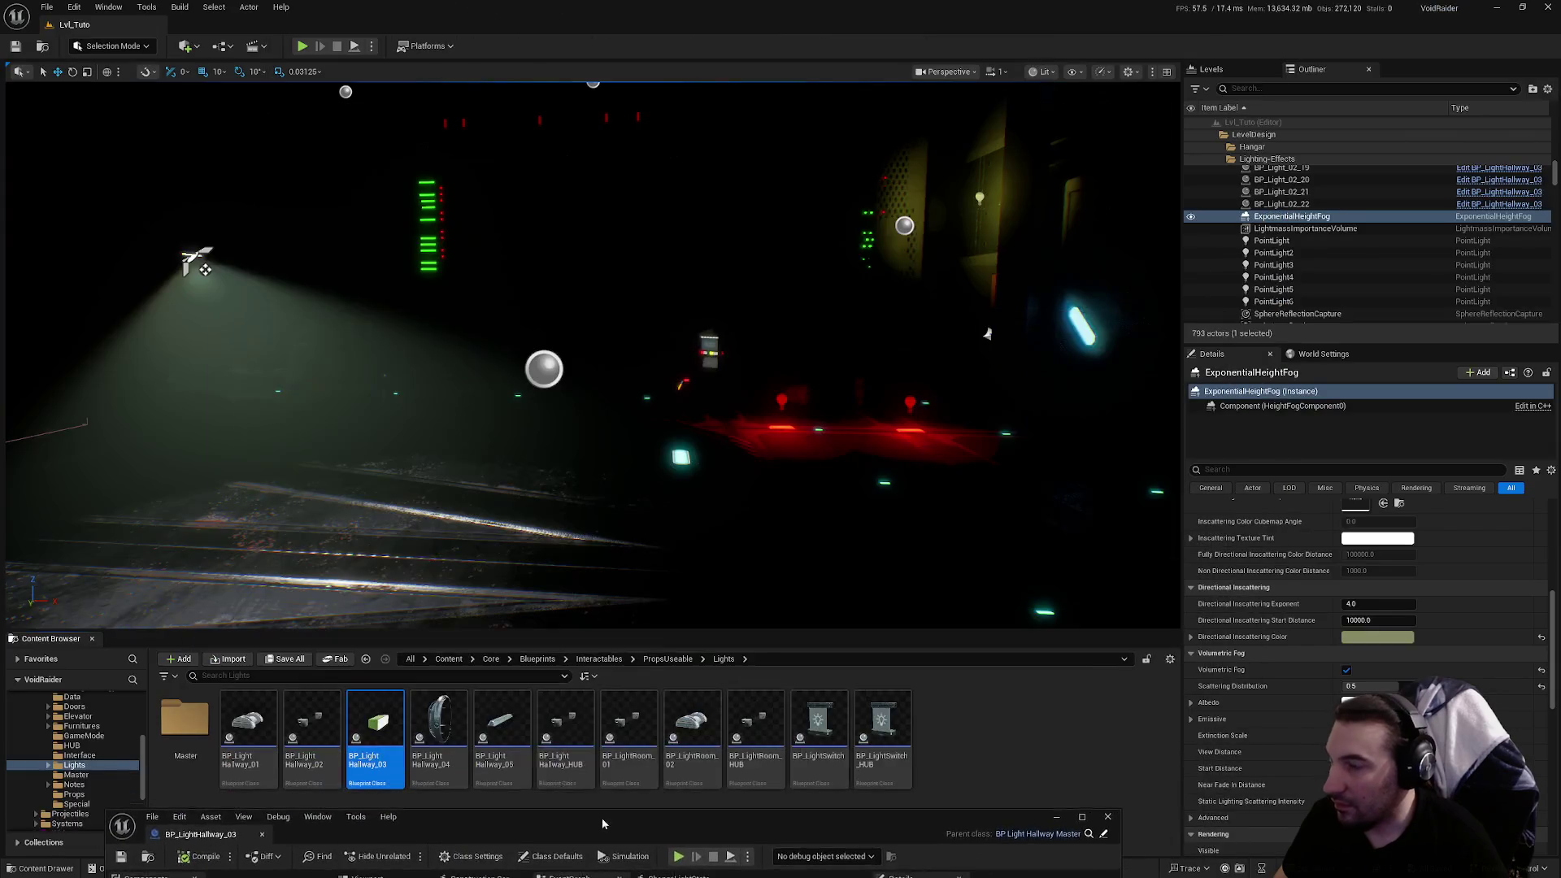
key(alt+p)
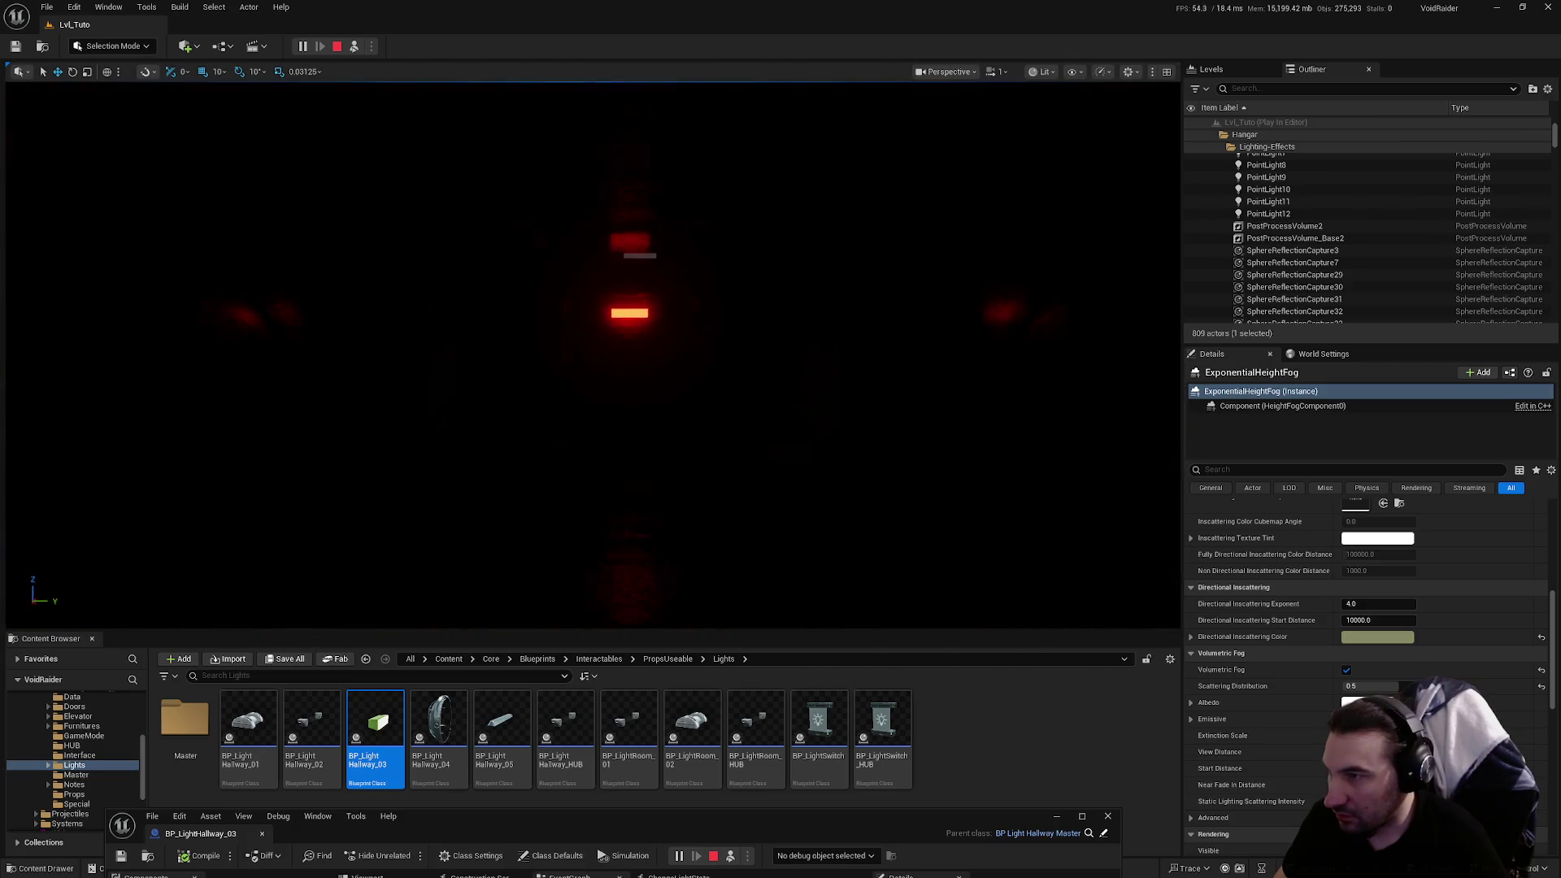
Restart the playtest, decline the welcome prompt and validate the tutorial expedition
key(shift+F1)
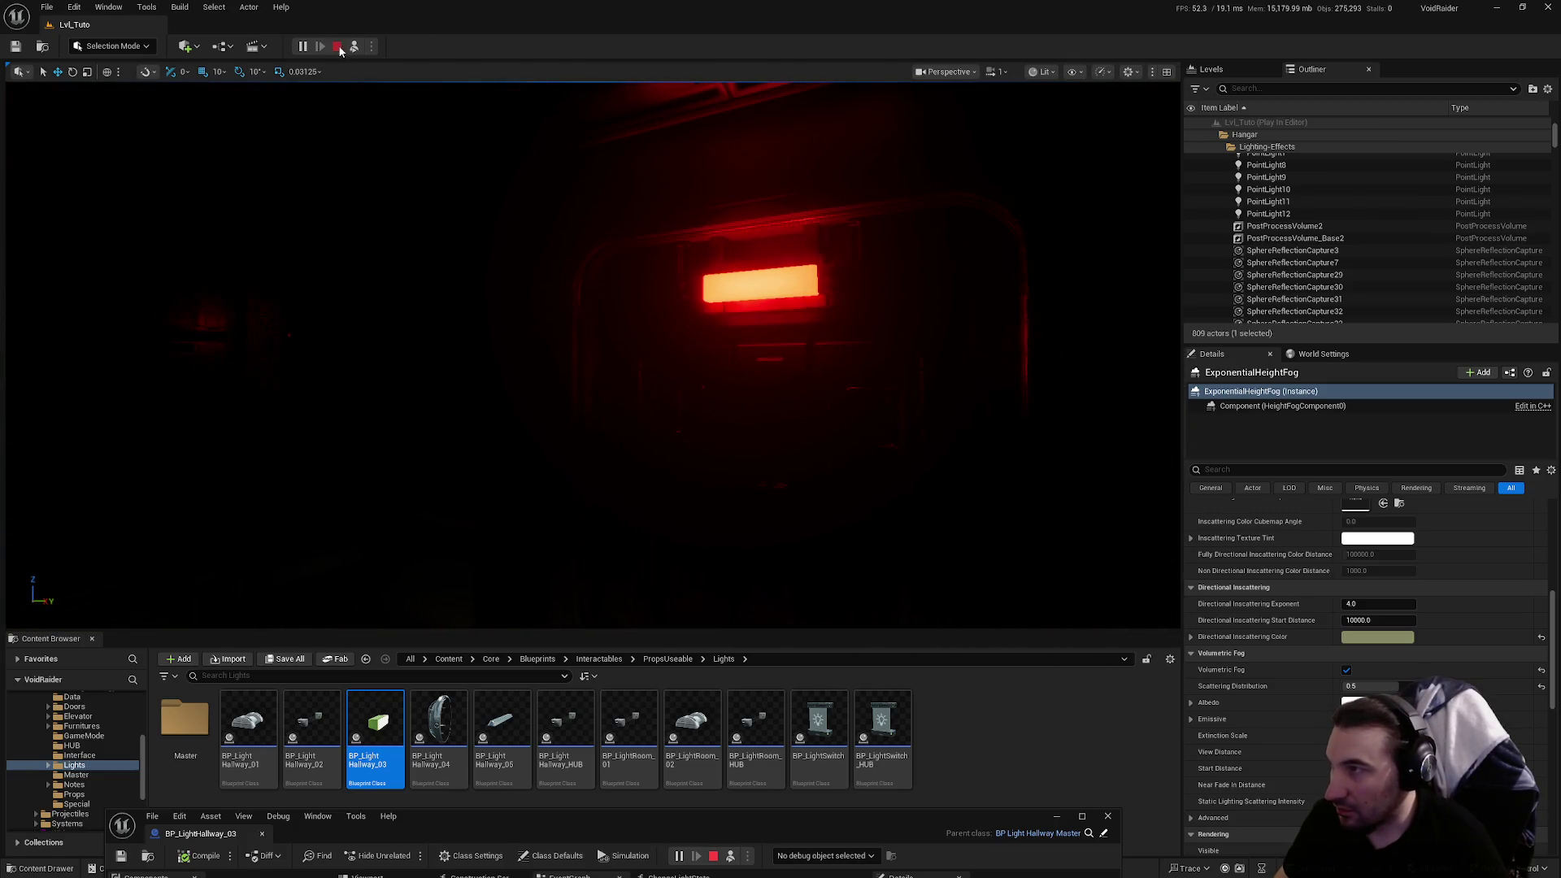
click(336, 47)
click(302, 47)
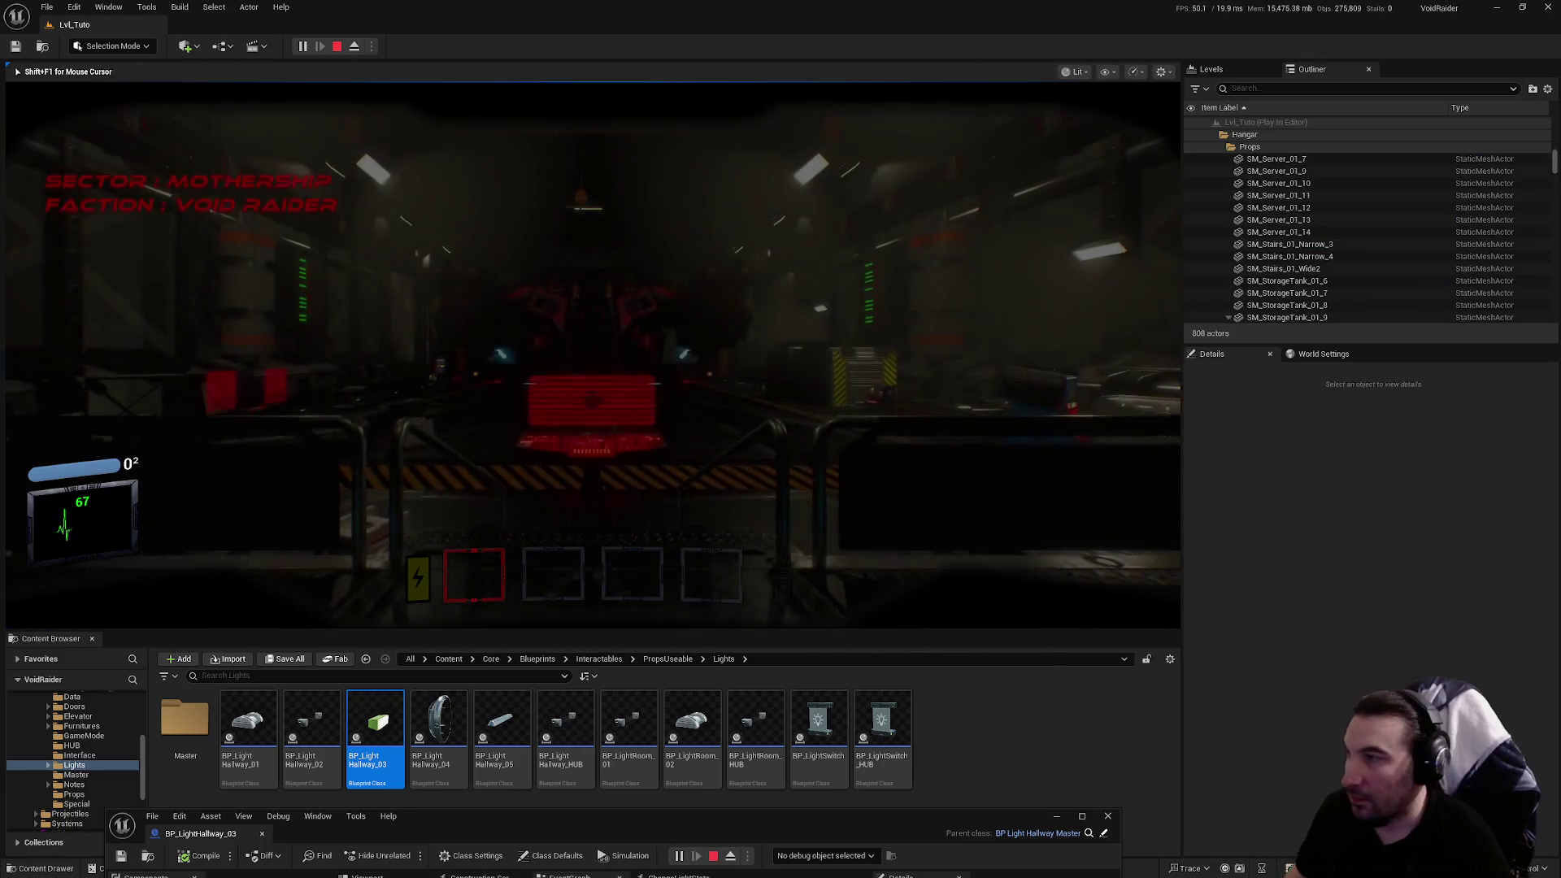
click(704, 459)
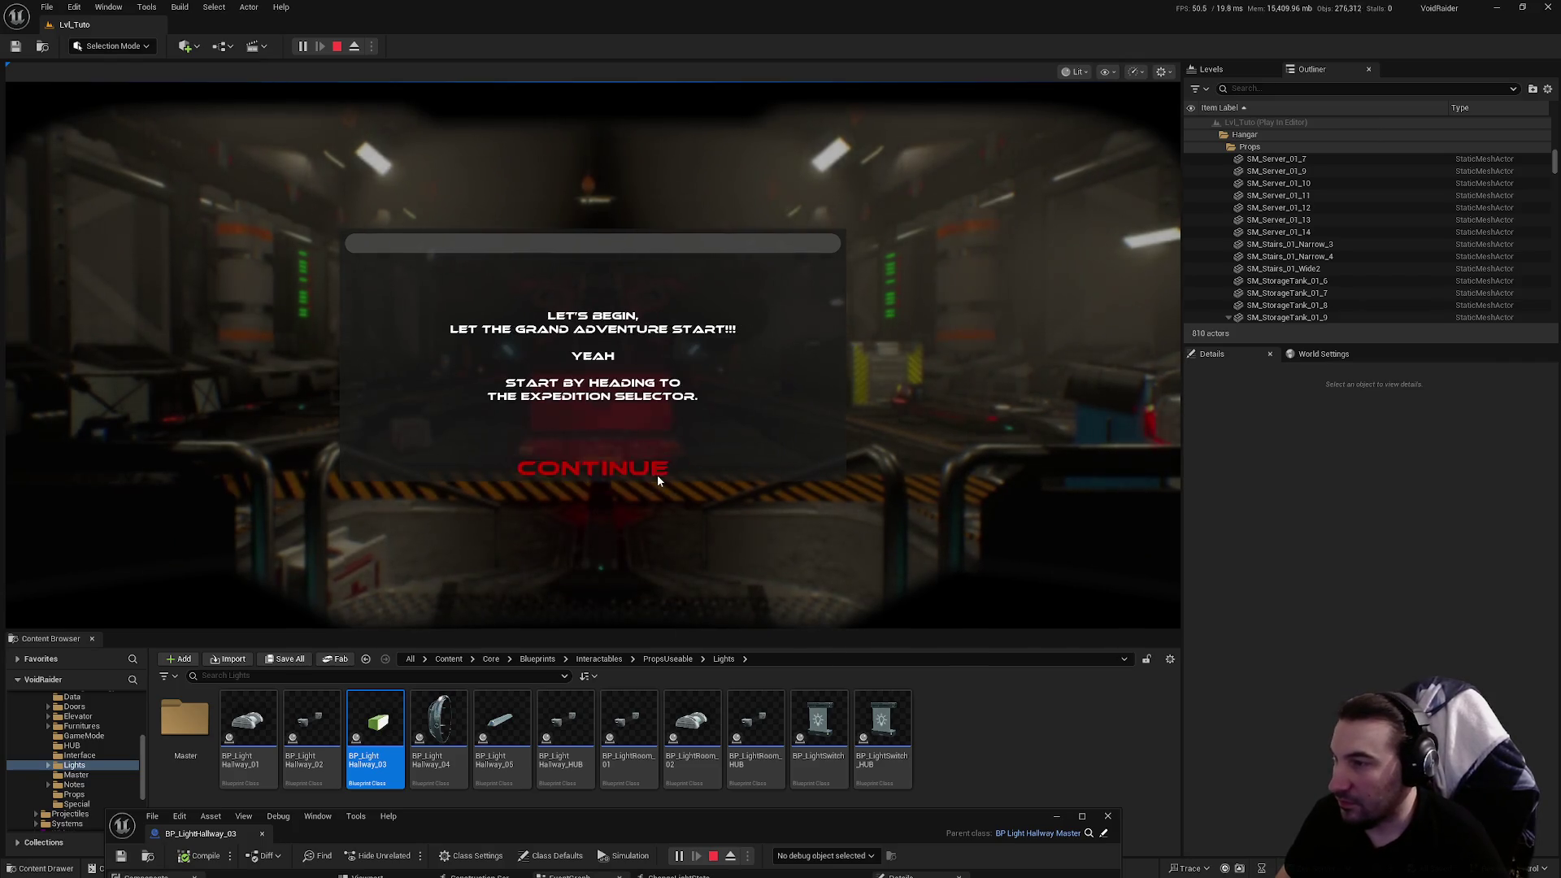
click(592, 469)
key(w)
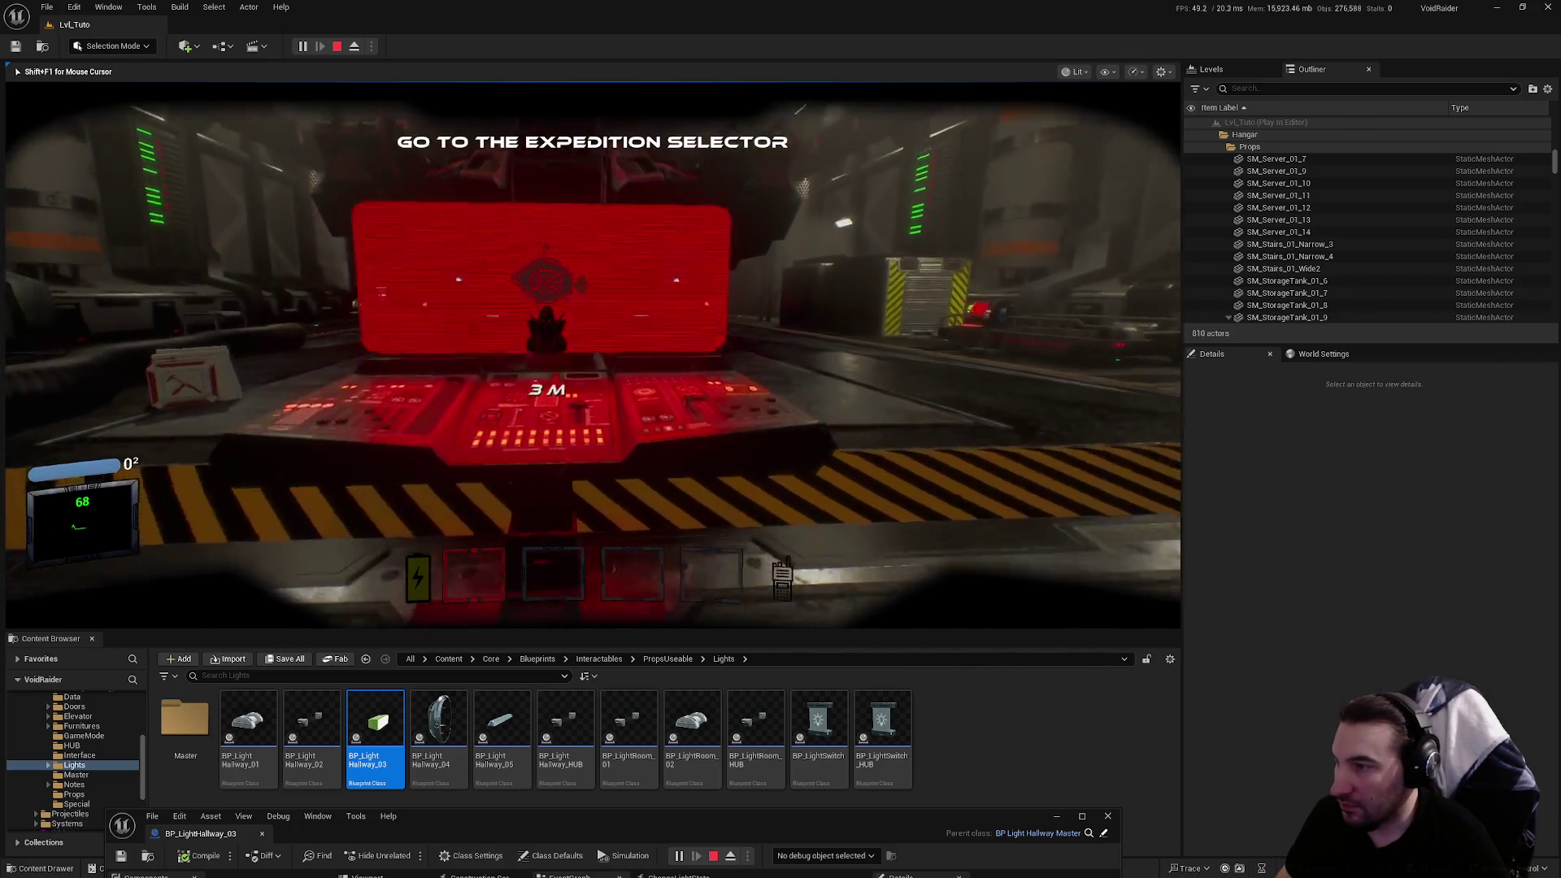
key(e)
click(592, 465)
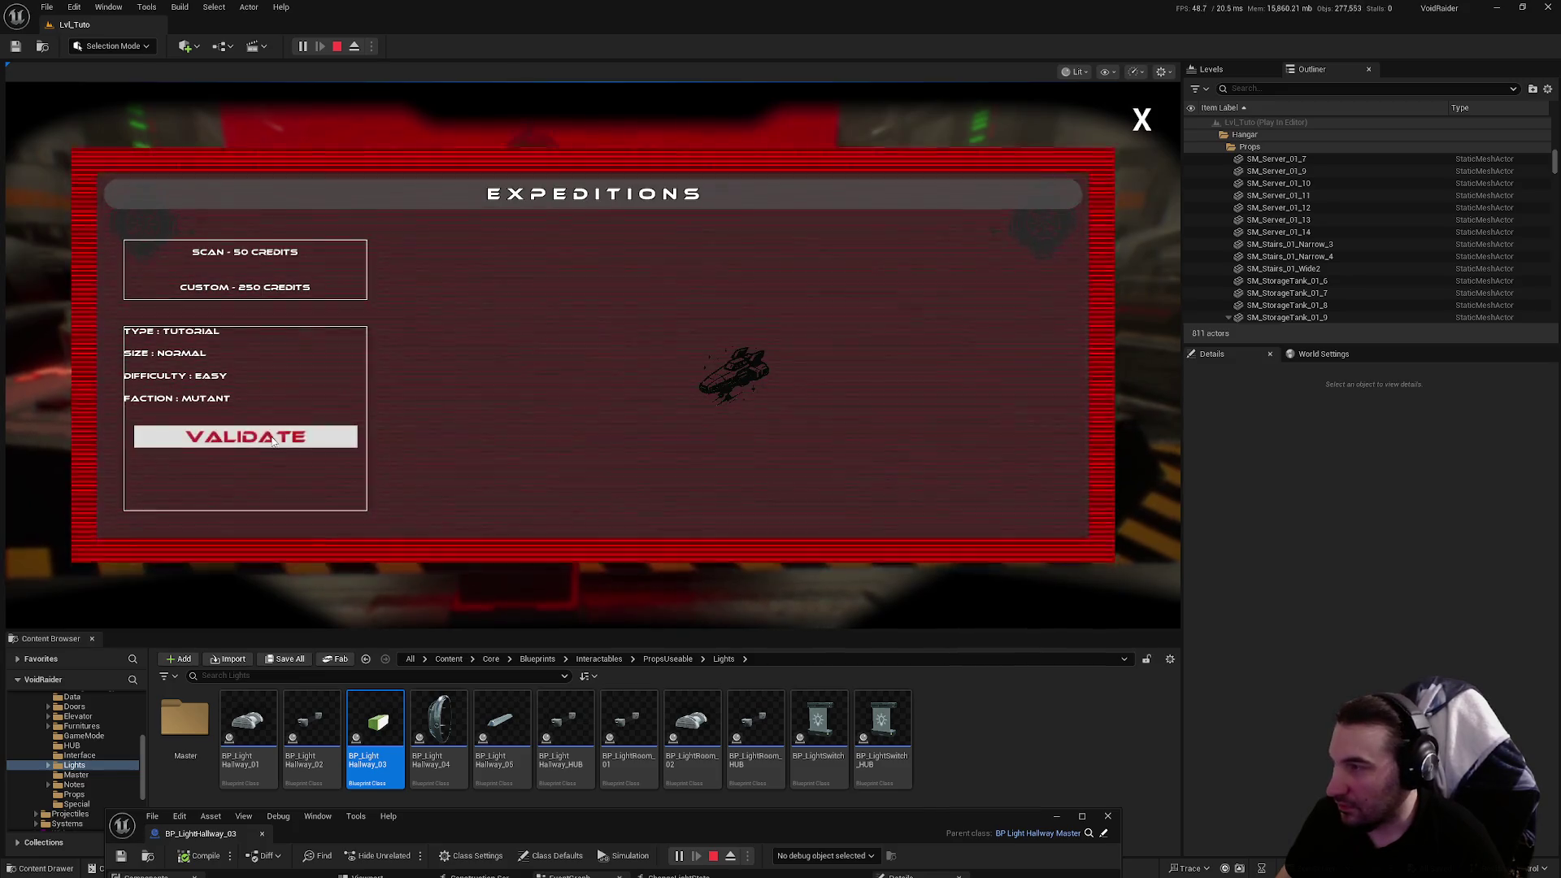
click(274, 440)
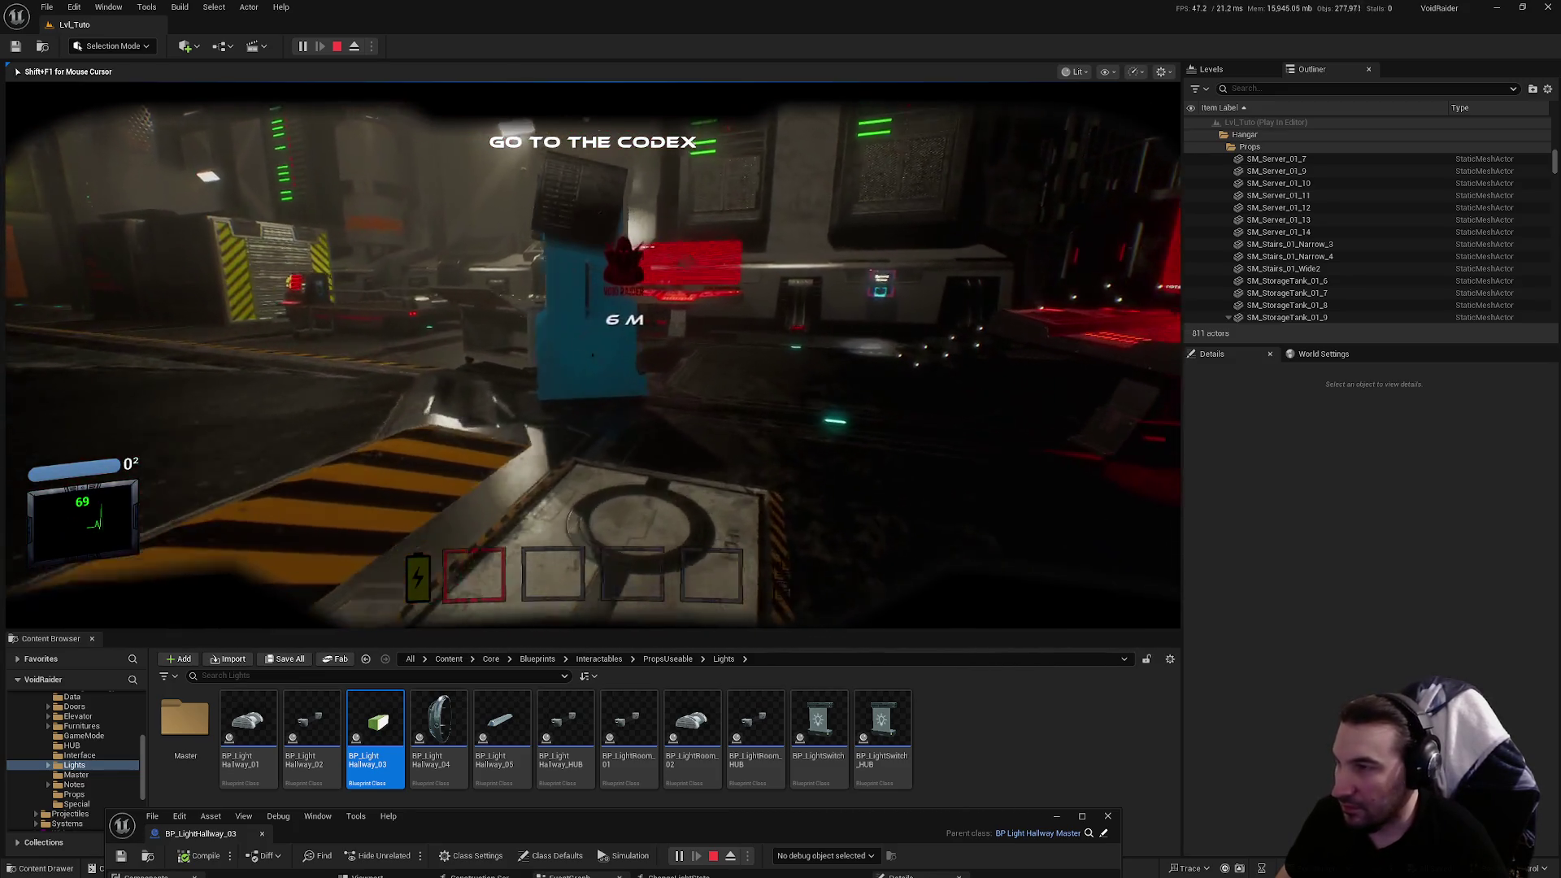
Visit the Codex console and the energy charger, dismissing their tutorial texts
key(w)
key(e)
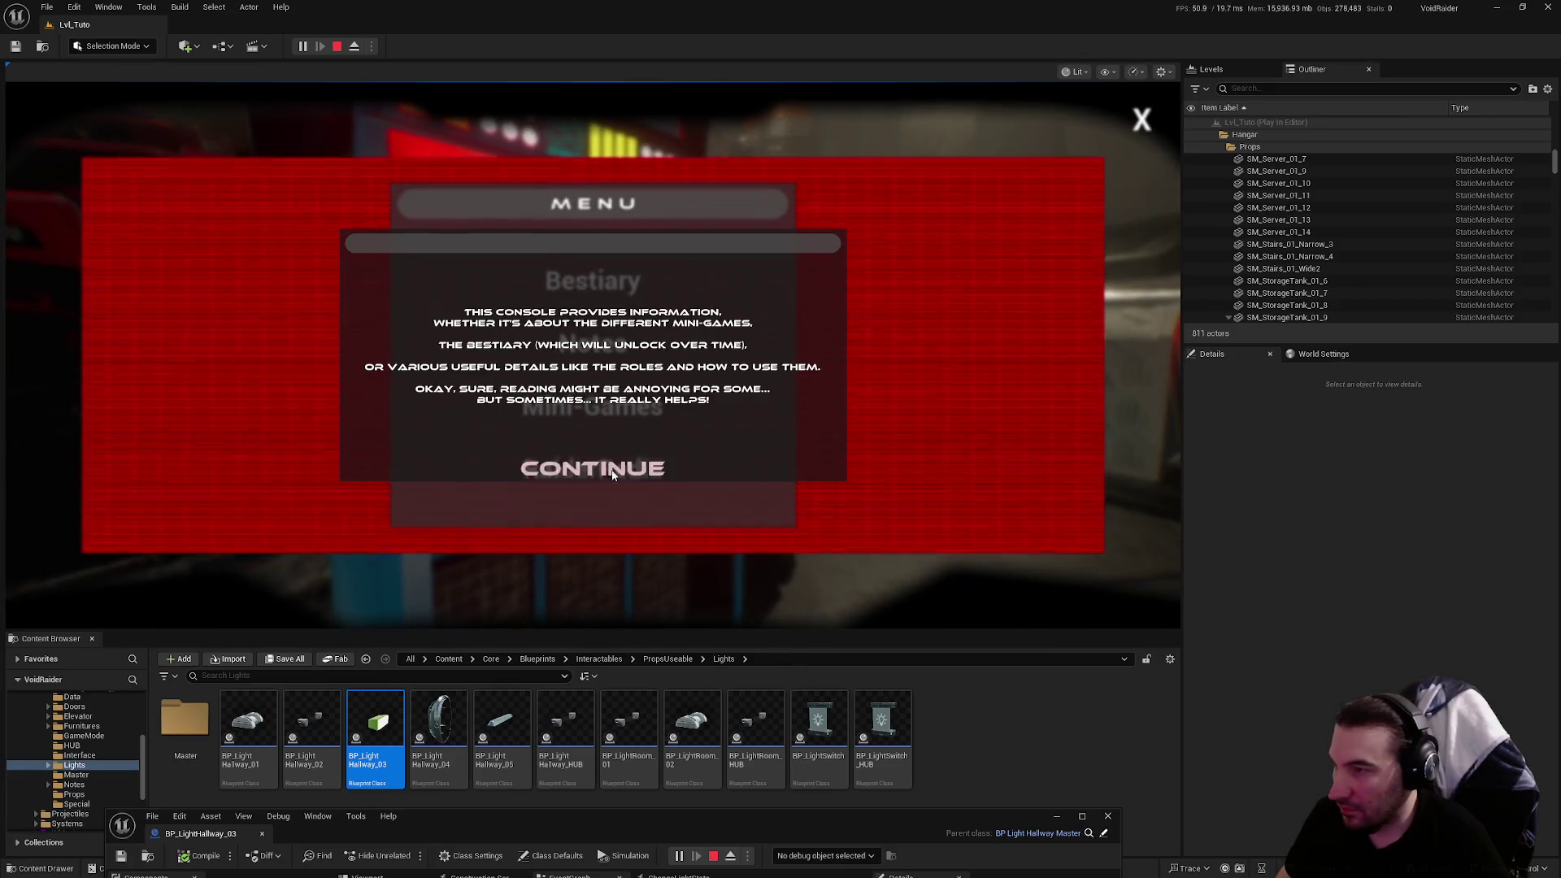
click(613, 472)
click(1142, 120)
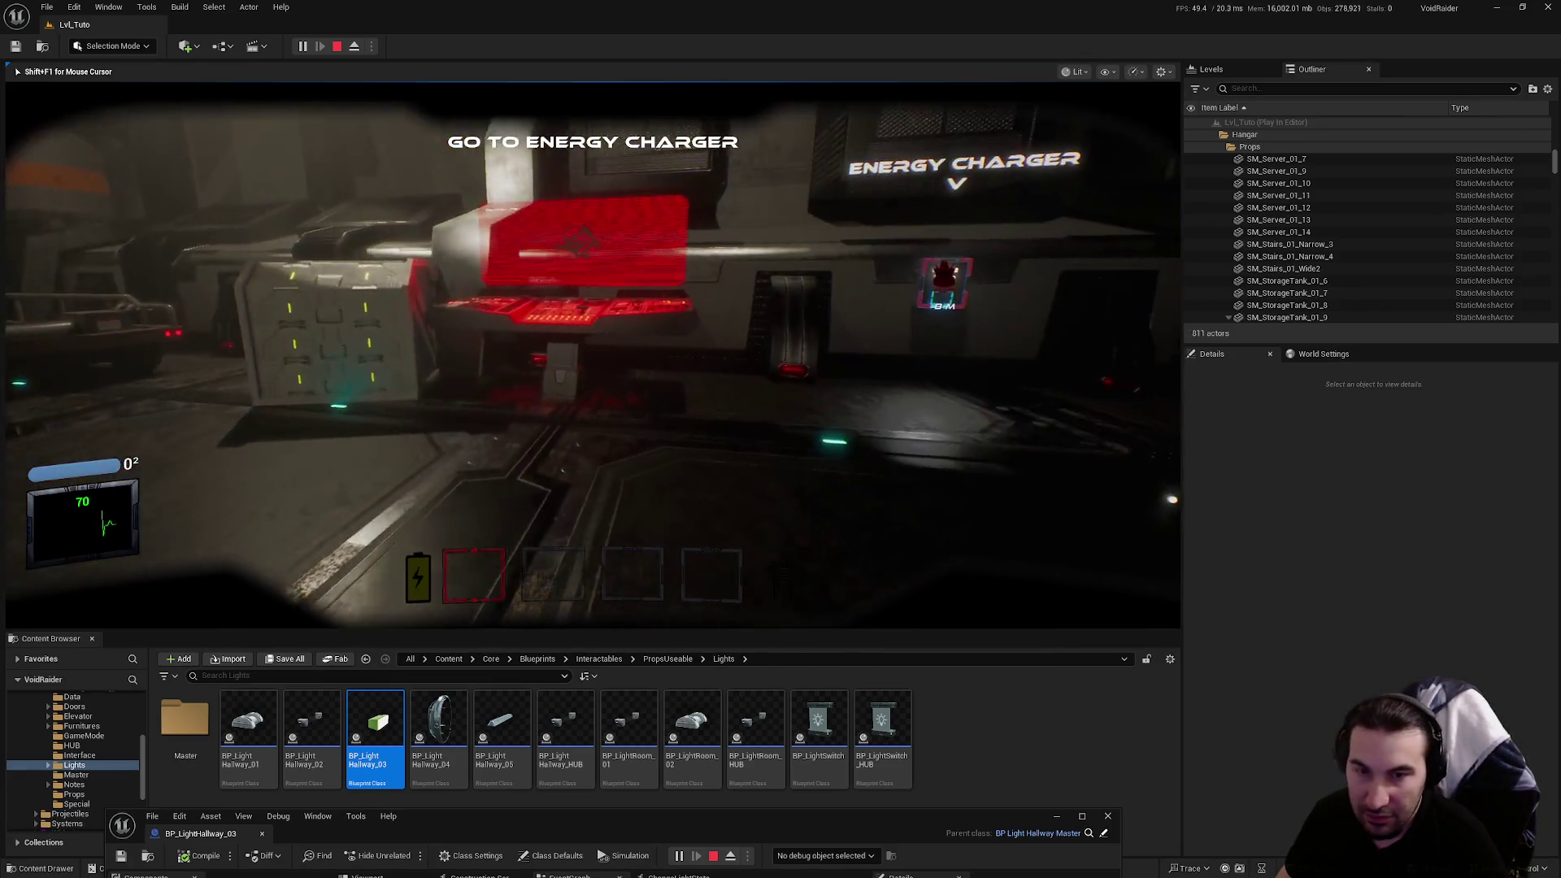
key(w)
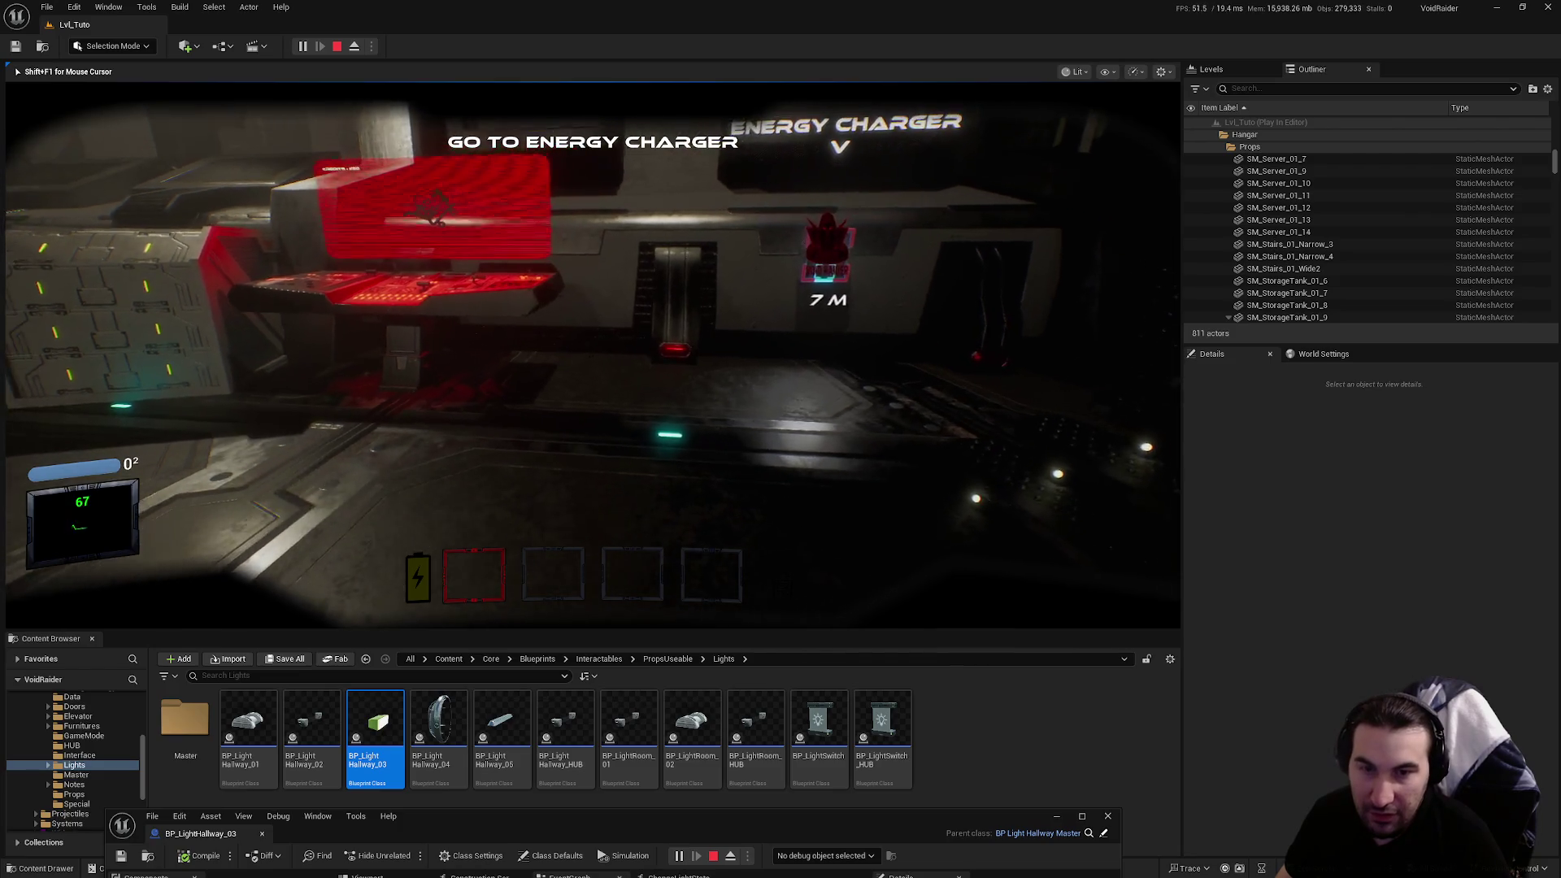
key(w)
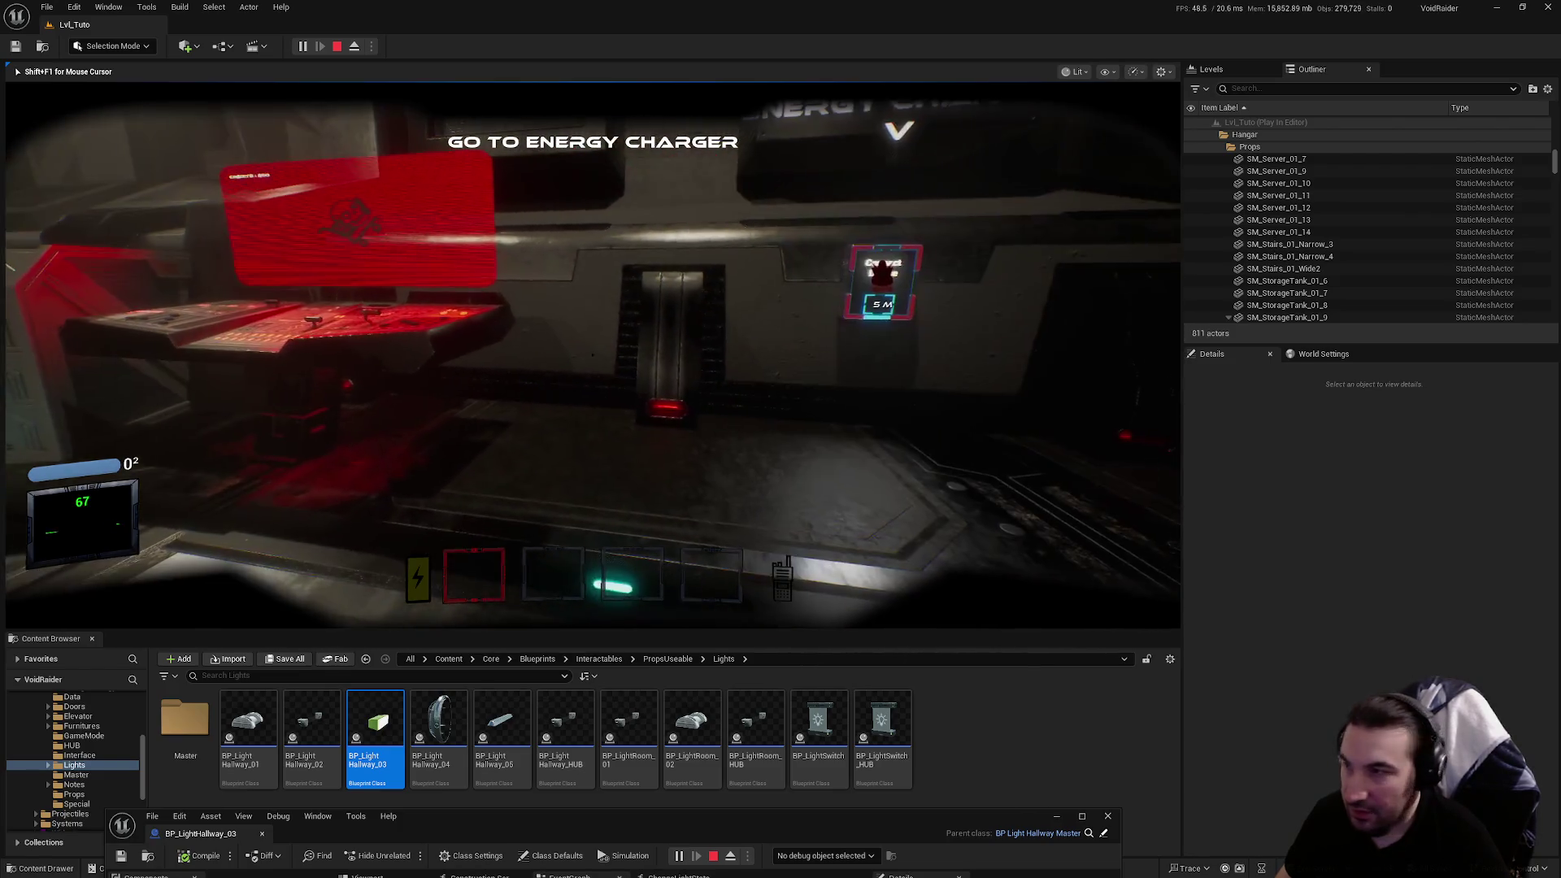
key(e)
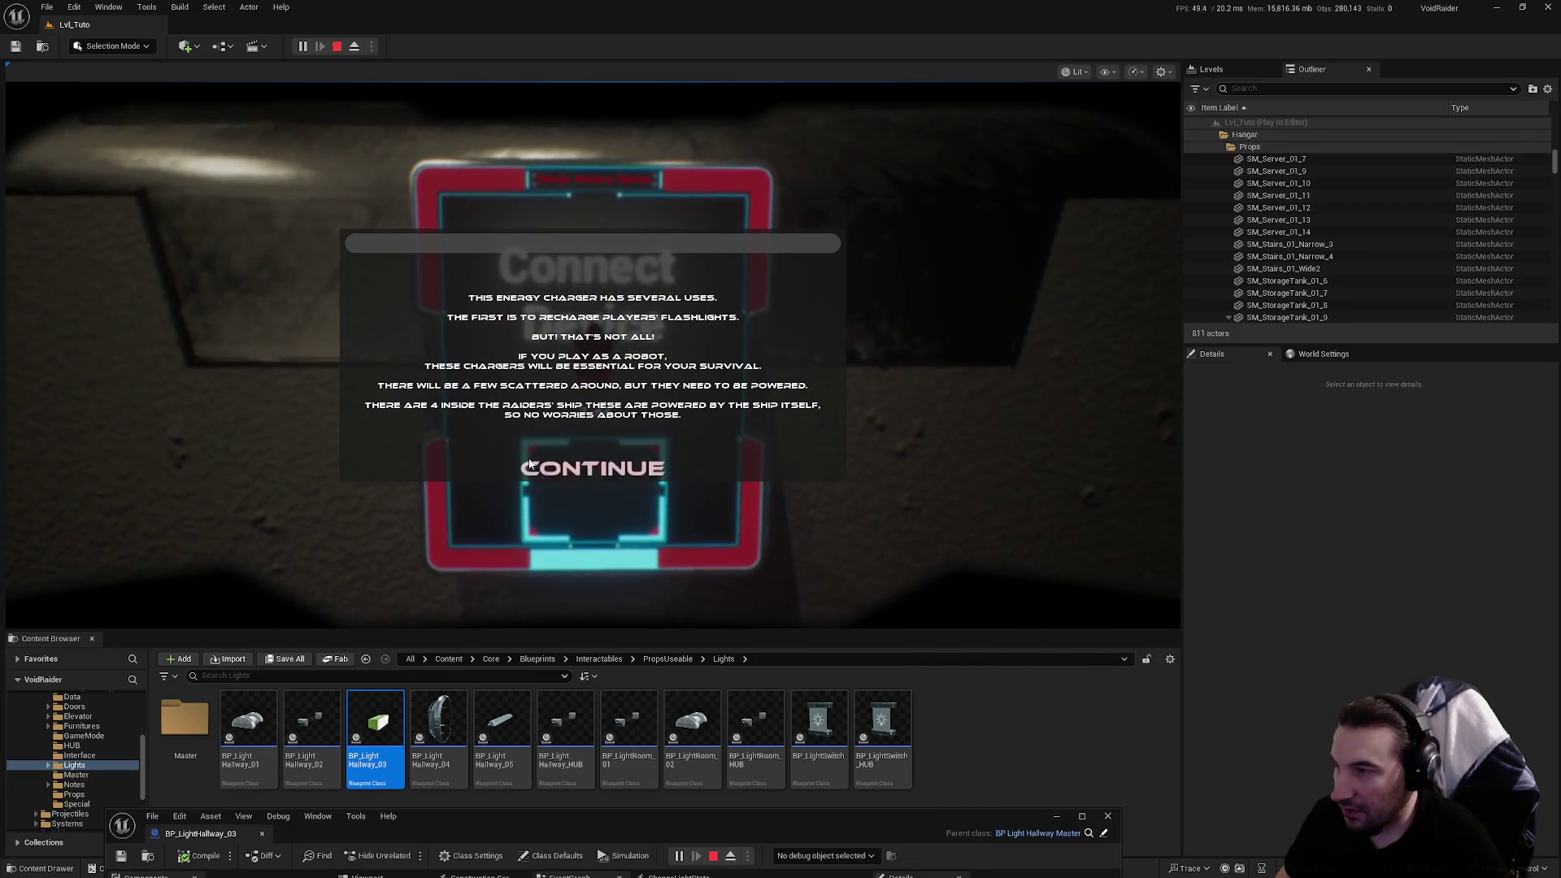
click(529, 464)
Open the Items Shop, browse the Others and Upgrades categories, then close it
key(w)
key(e)
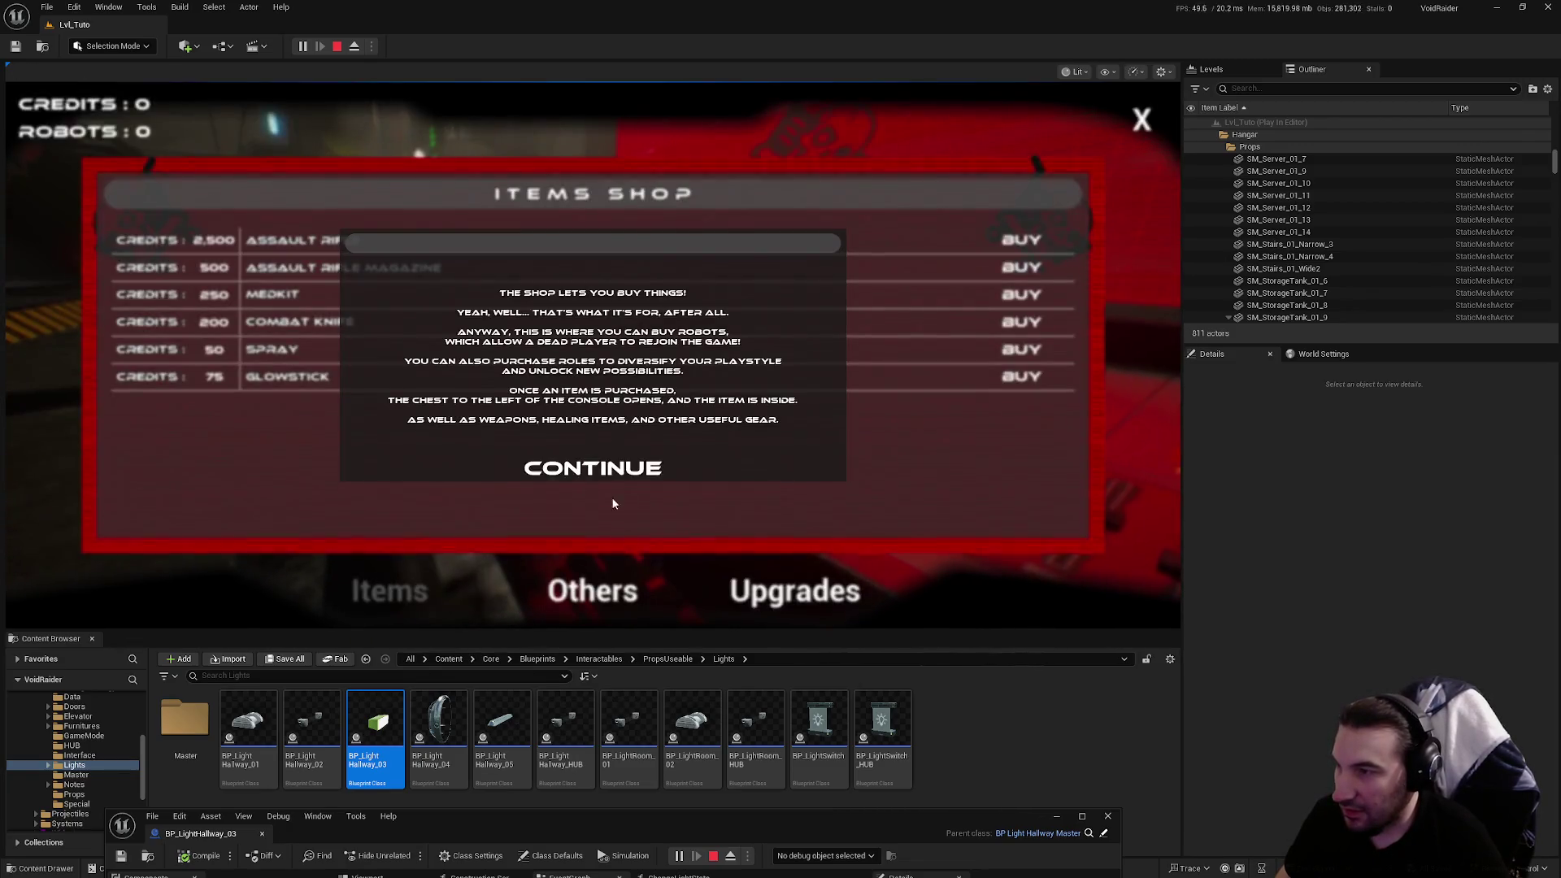
click(639, 472)
click(593, 592)
click(755, 596)
click(406, 594)
click(1147, 122)
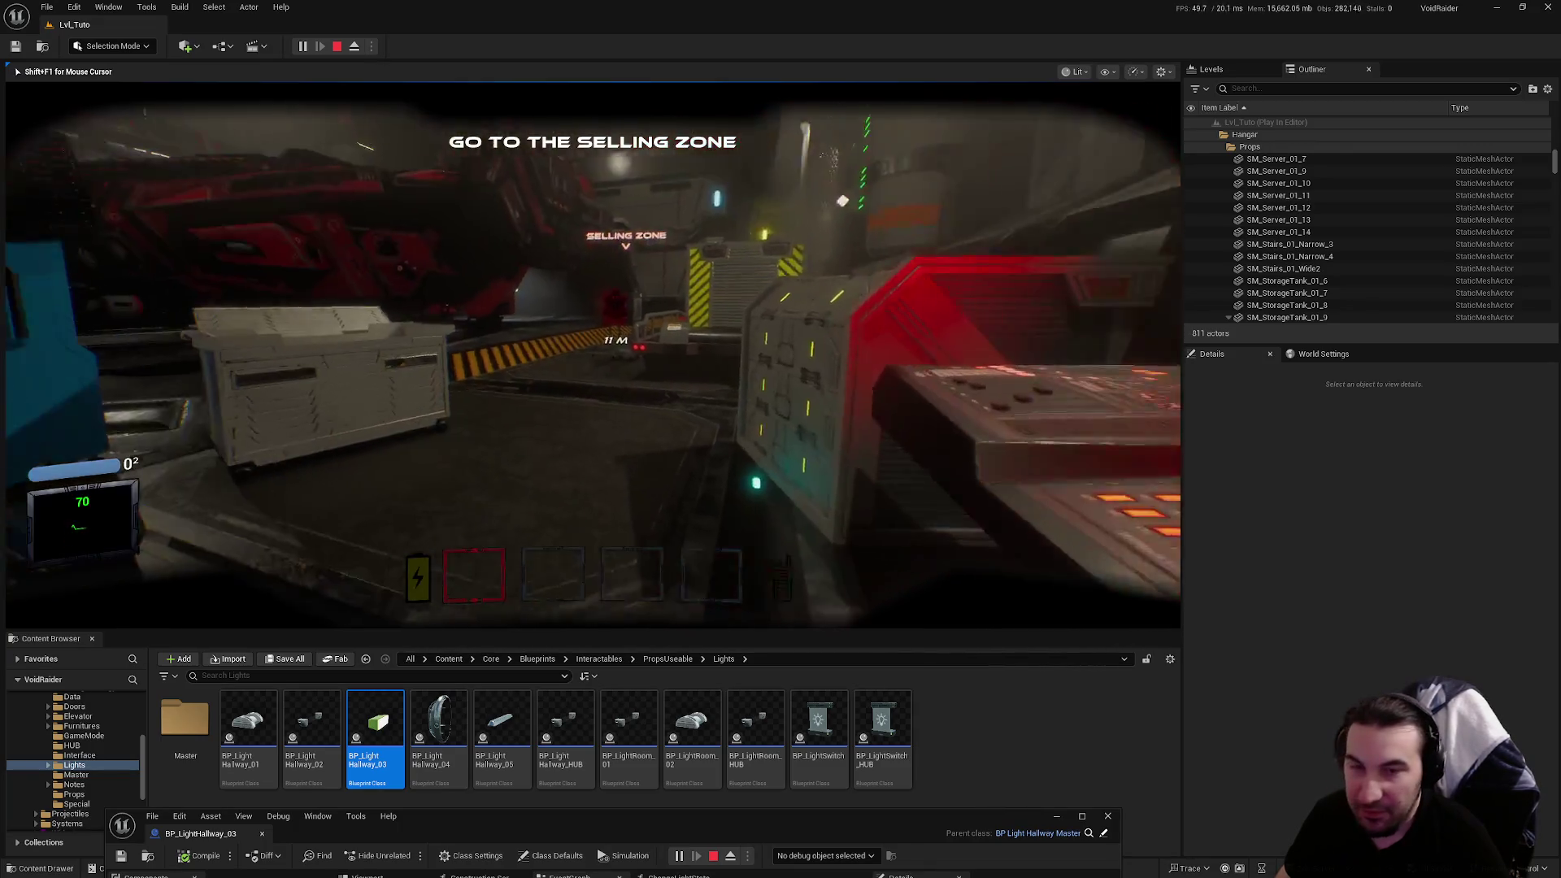
Pass the Sell Items console tutorial and walk up the red dropship's ramp
key(w)
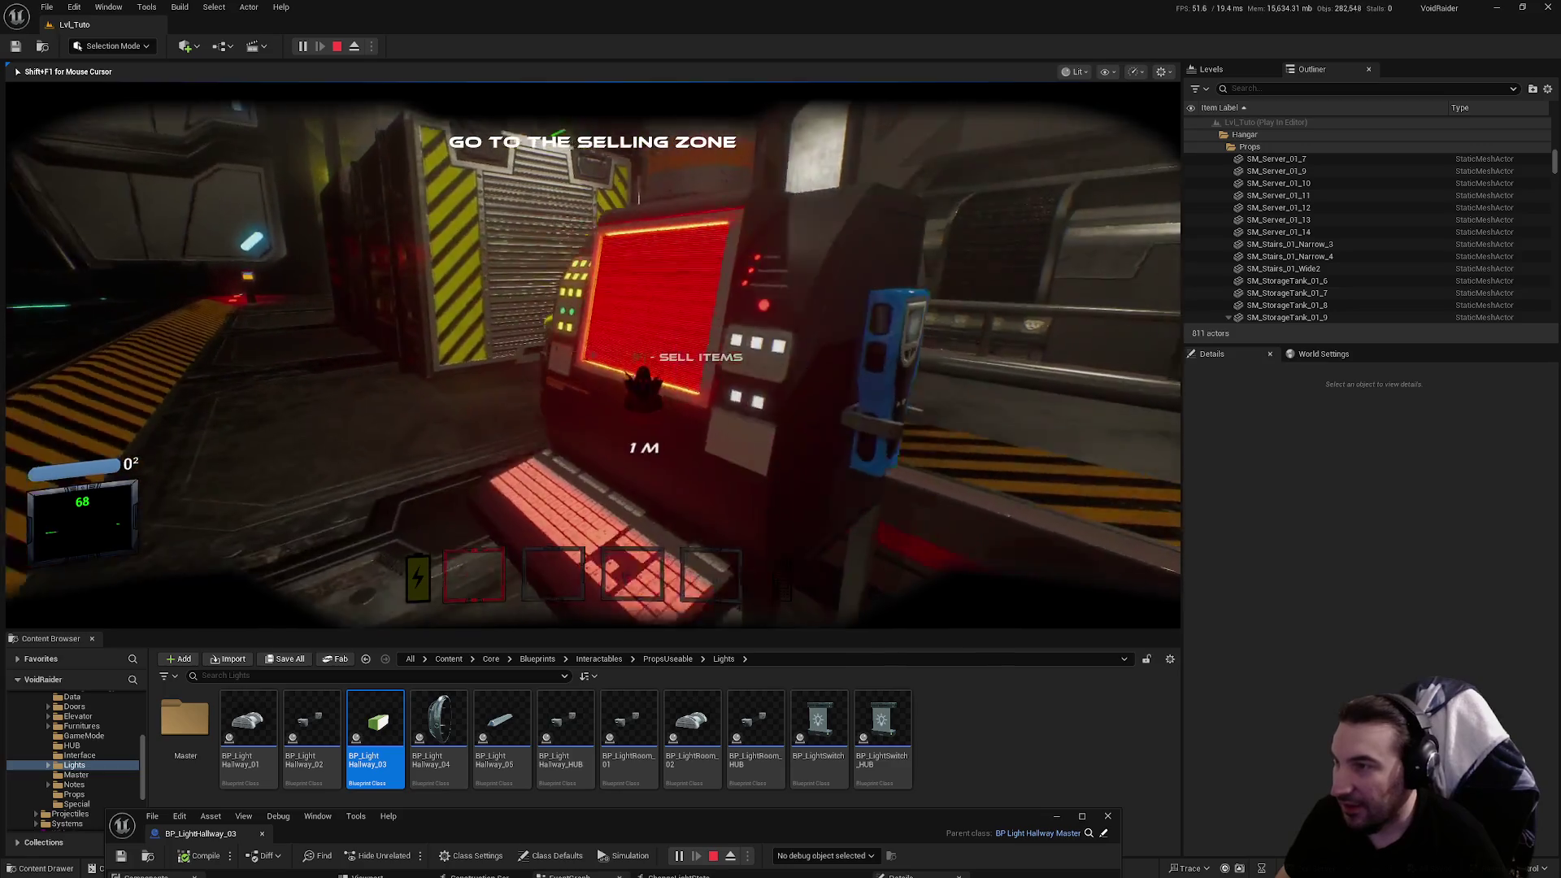
click(593, 465)
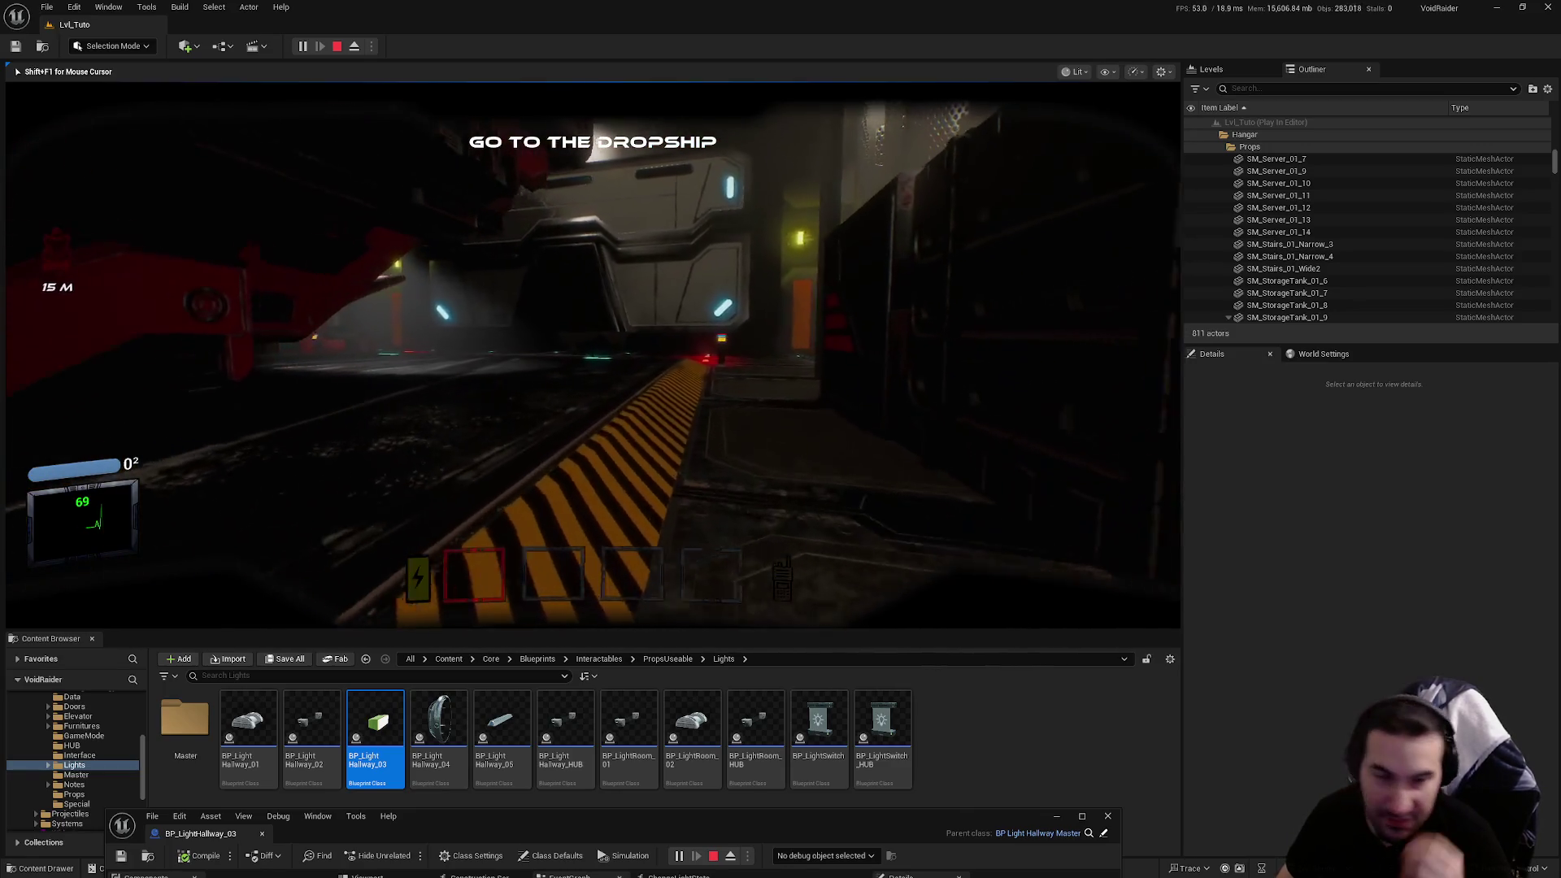
key(w)
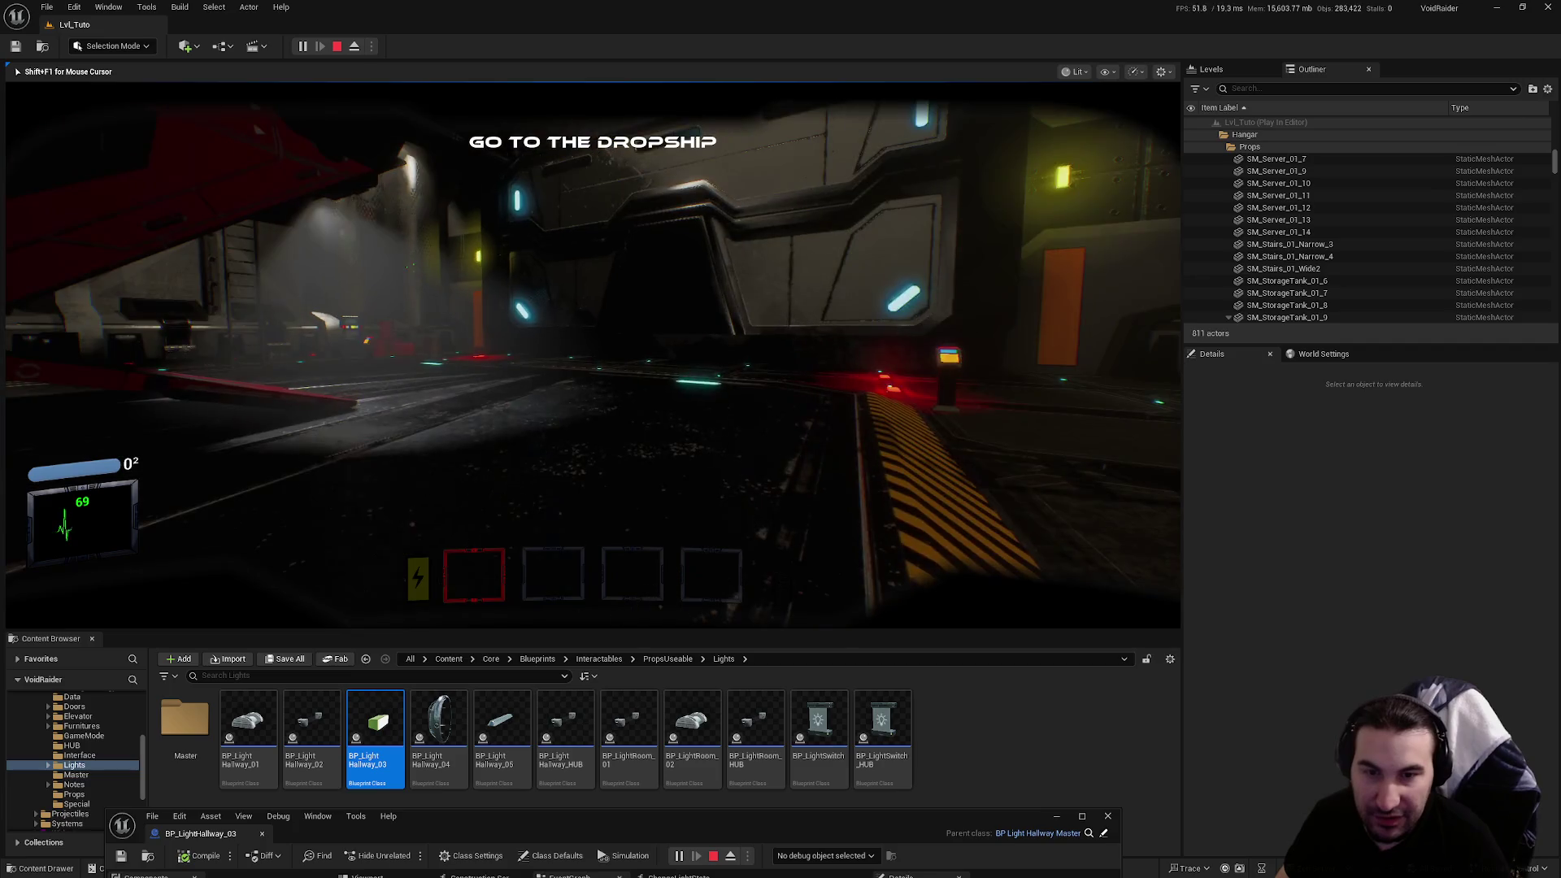
key(w)
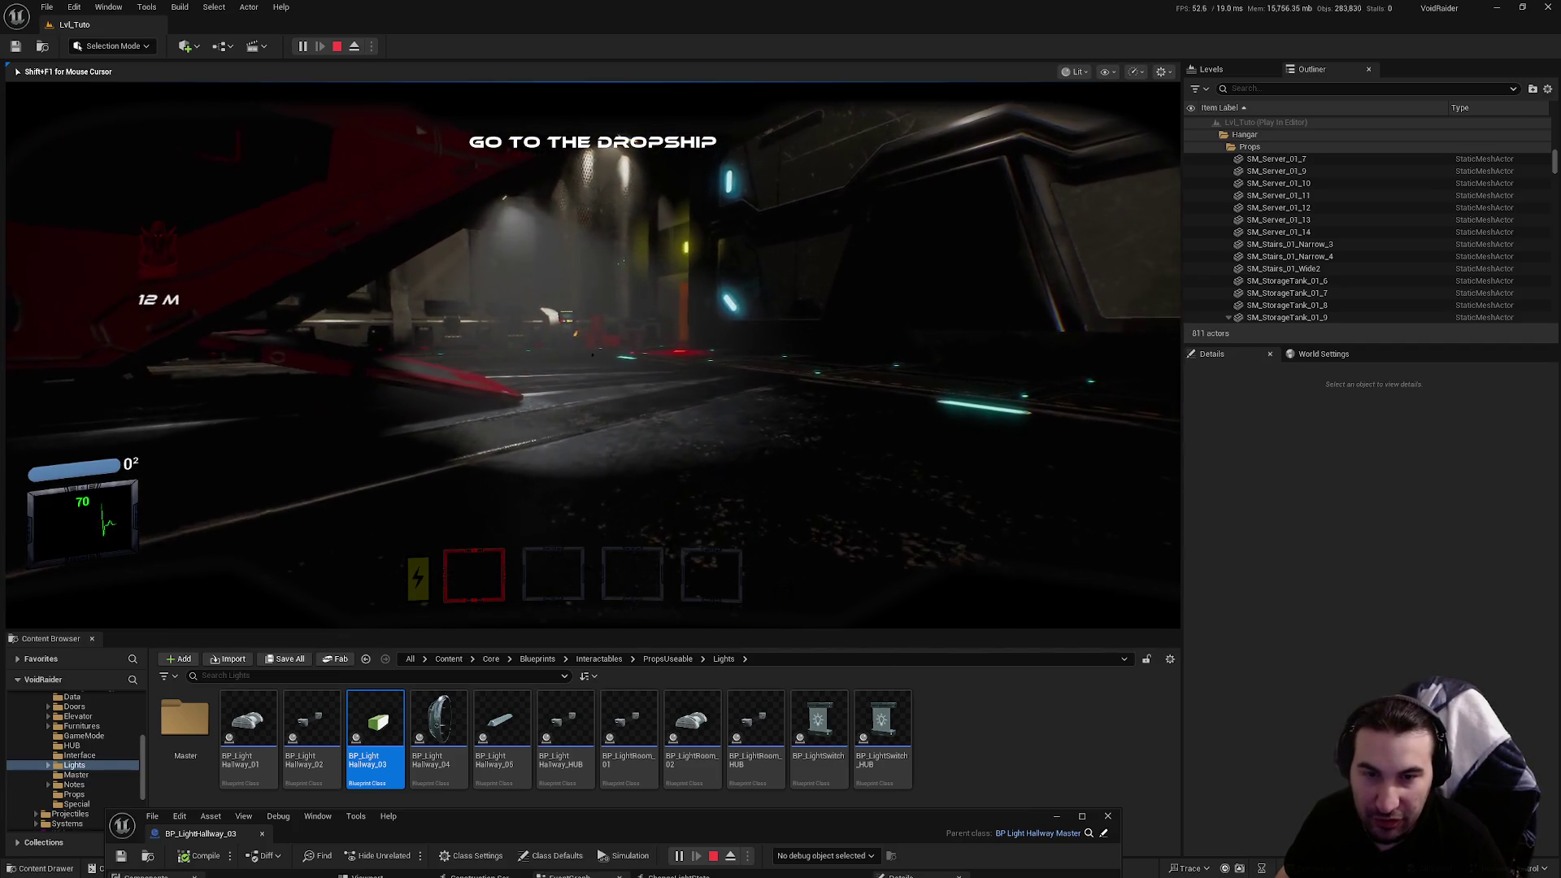
key(d)
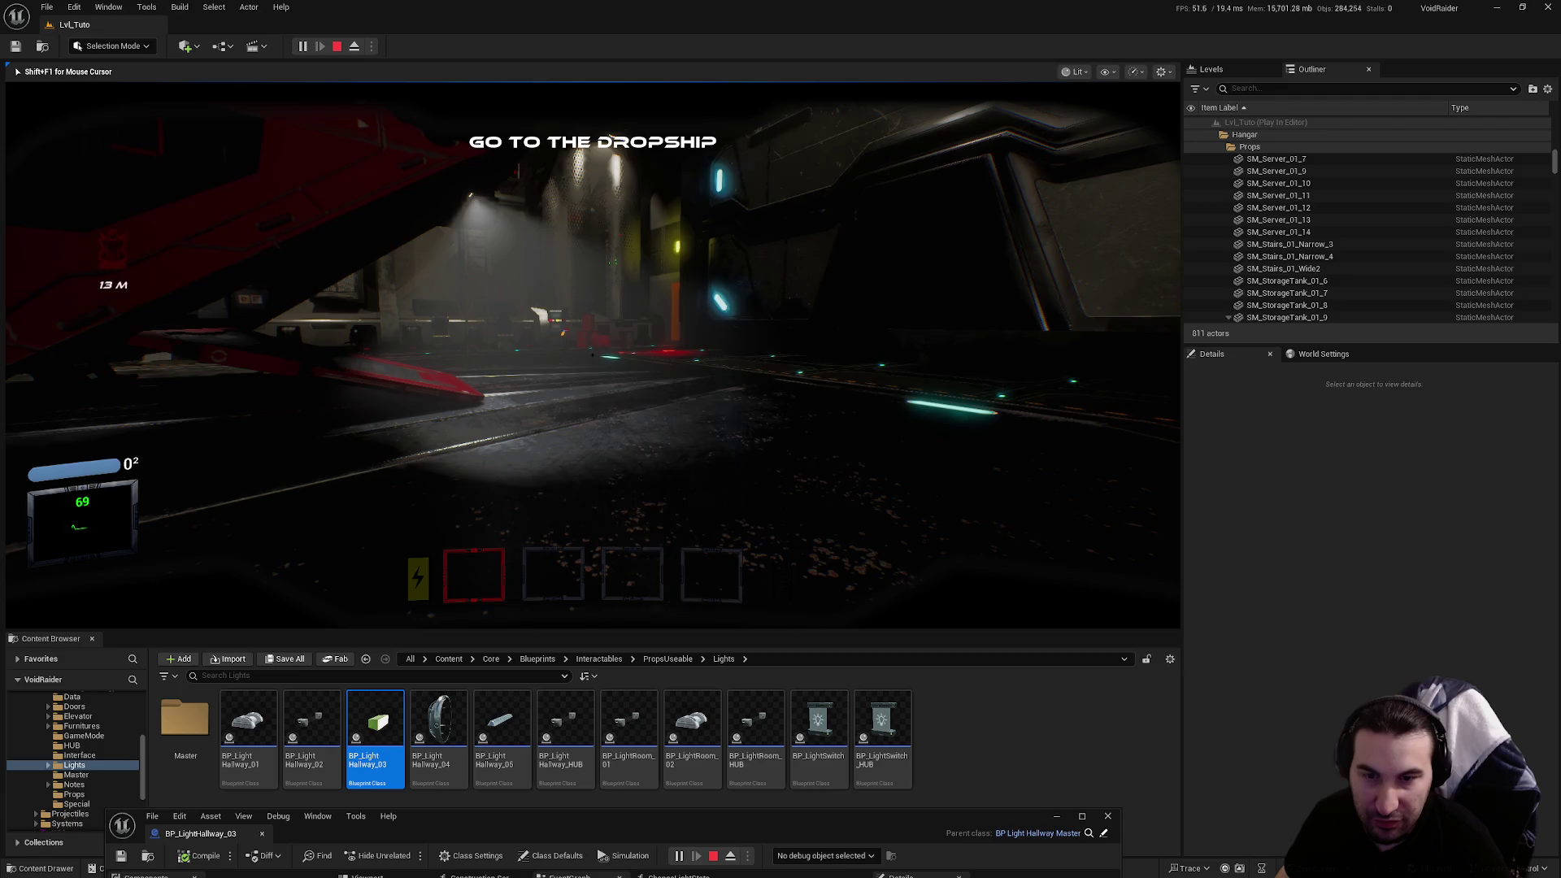
key(w)
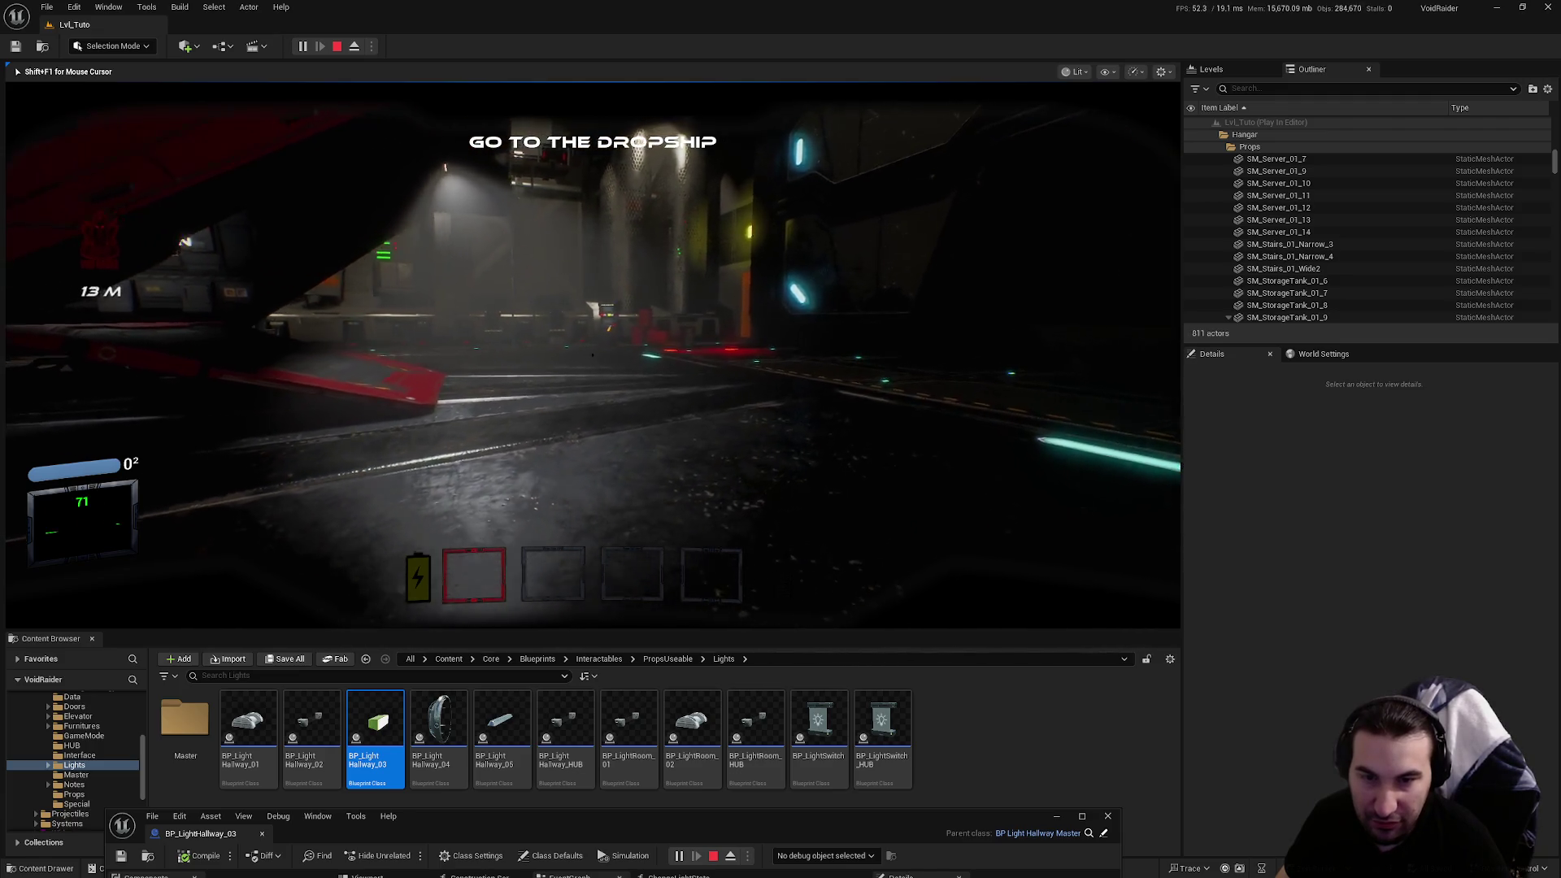
key(w)
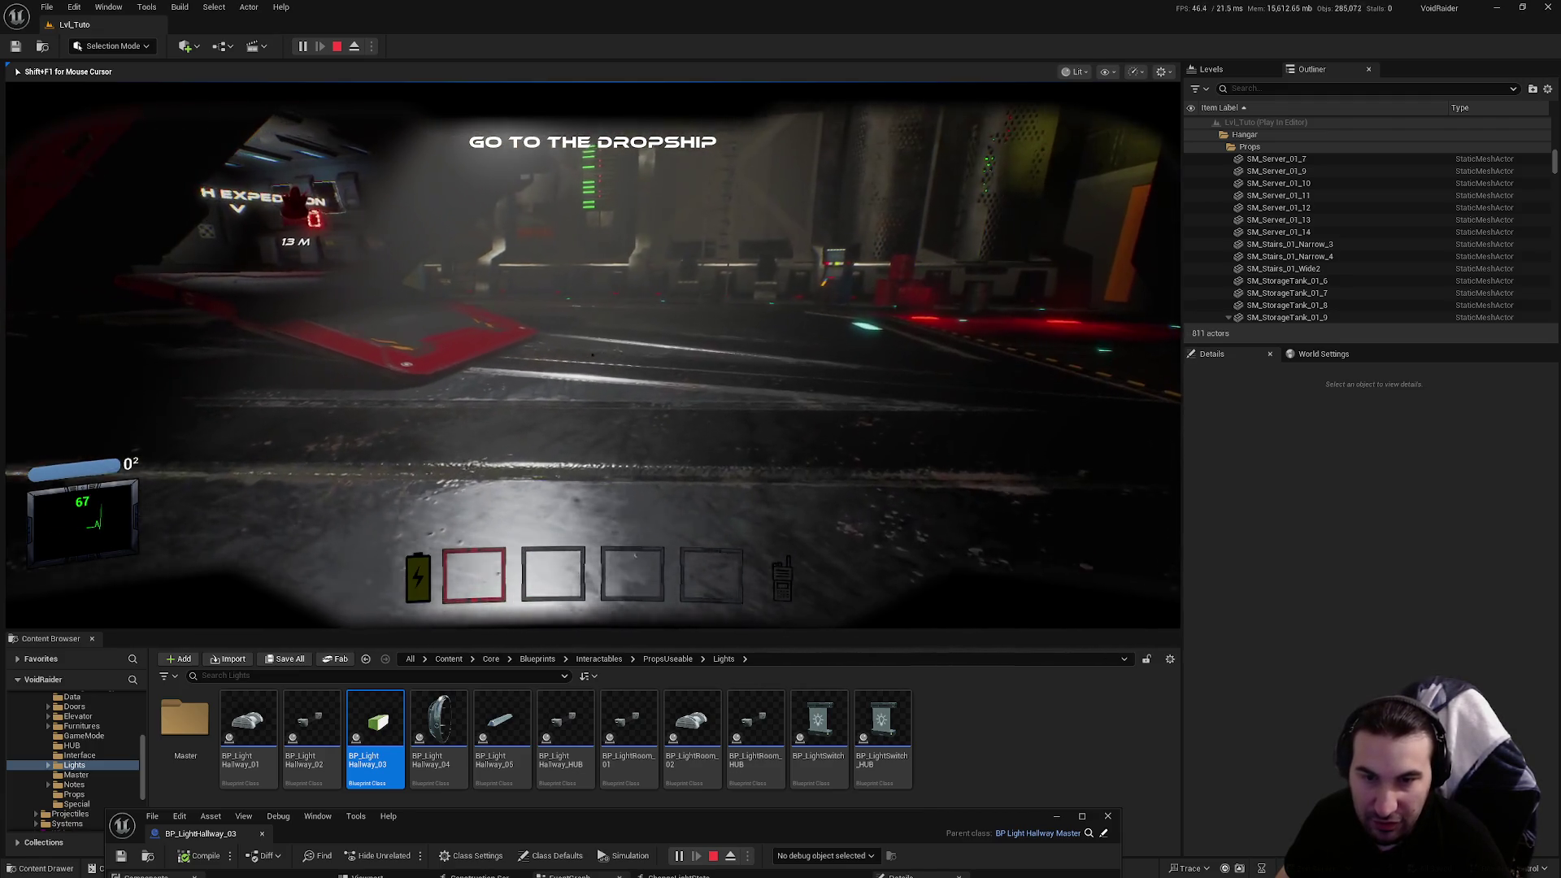
key(d)
key(a)
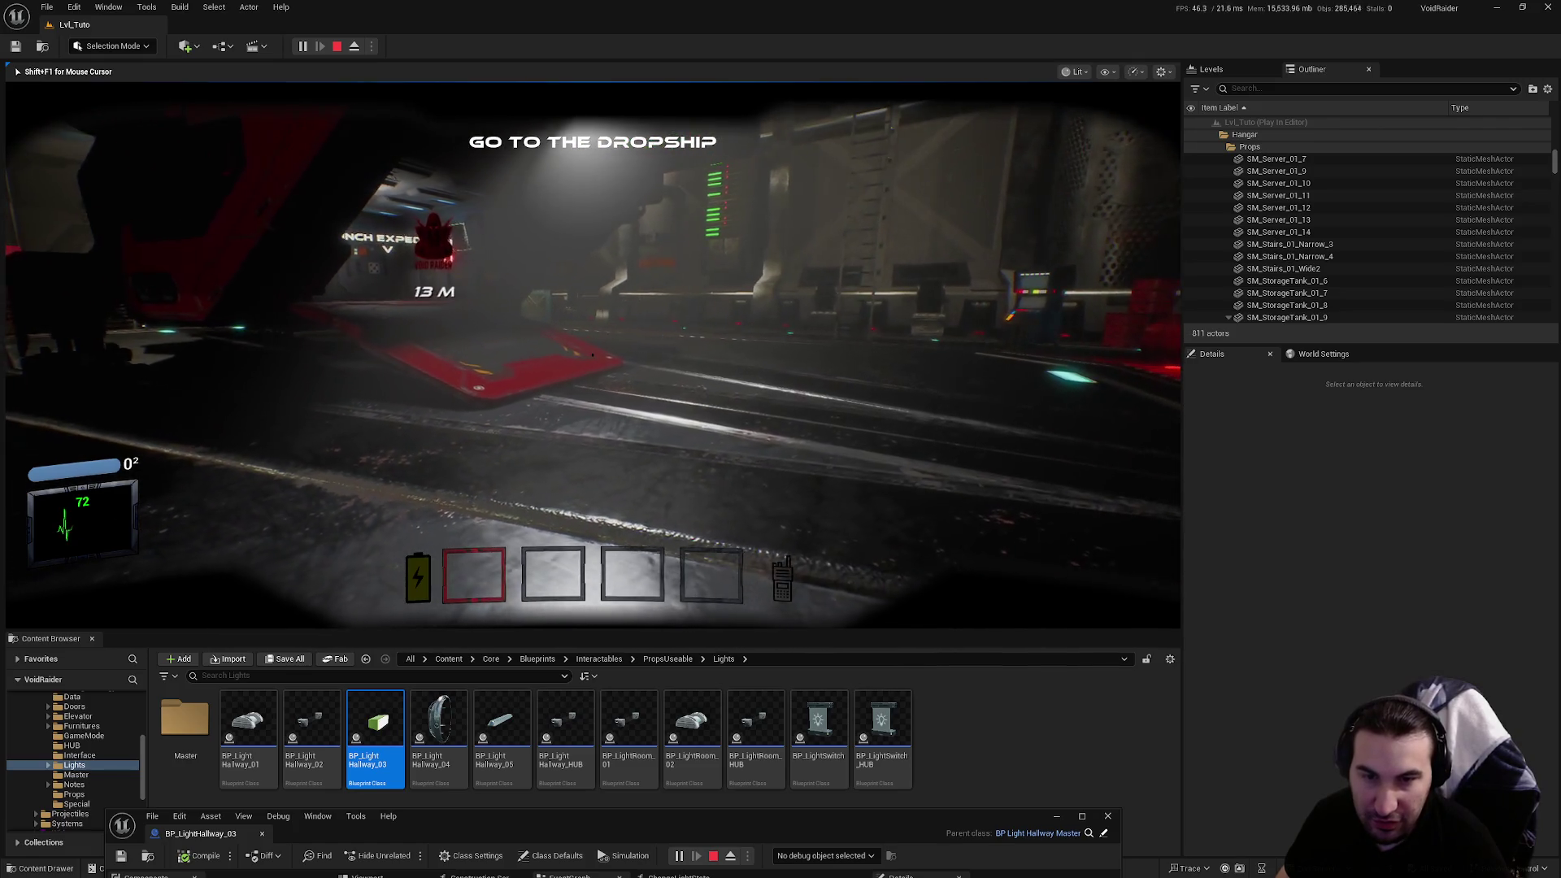
key(w)
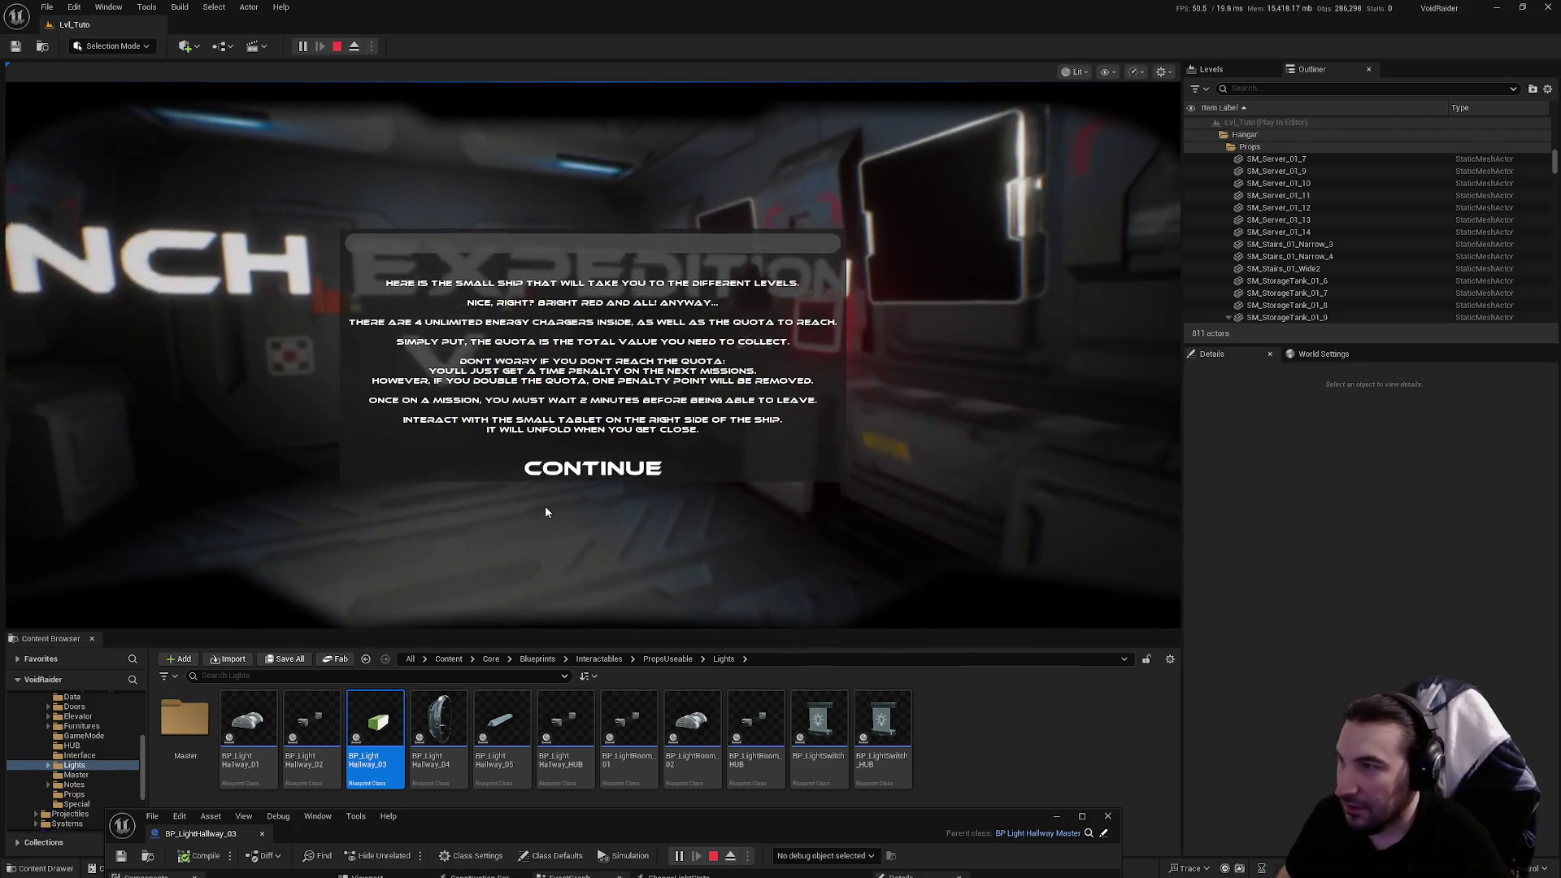
Use the dropship tablet to receive the "Enter to the dungeon" objective
click(592, 463)
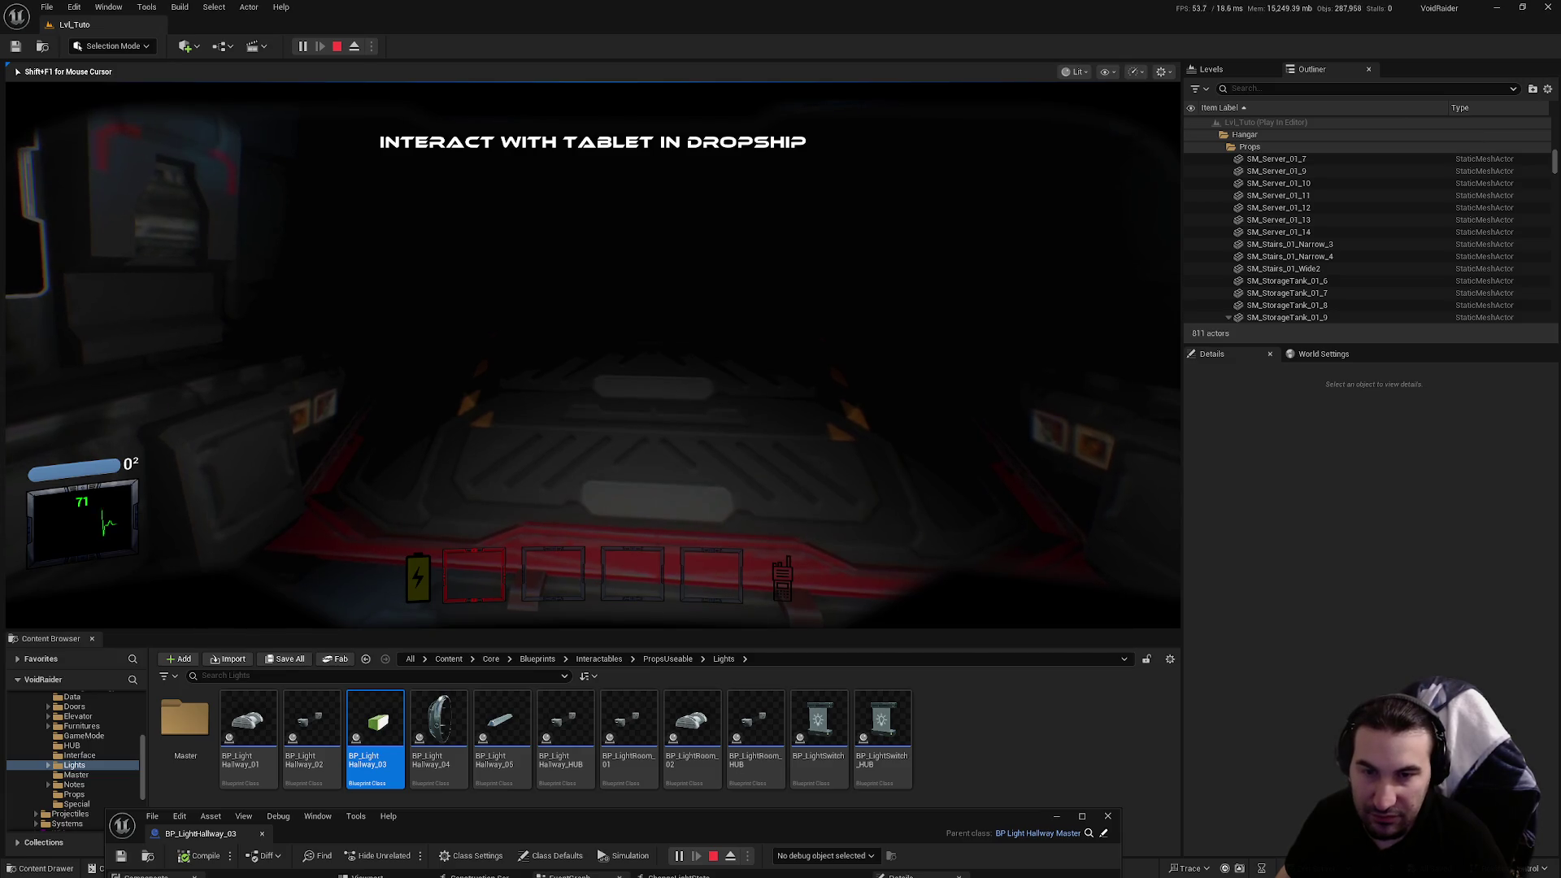
key(e)
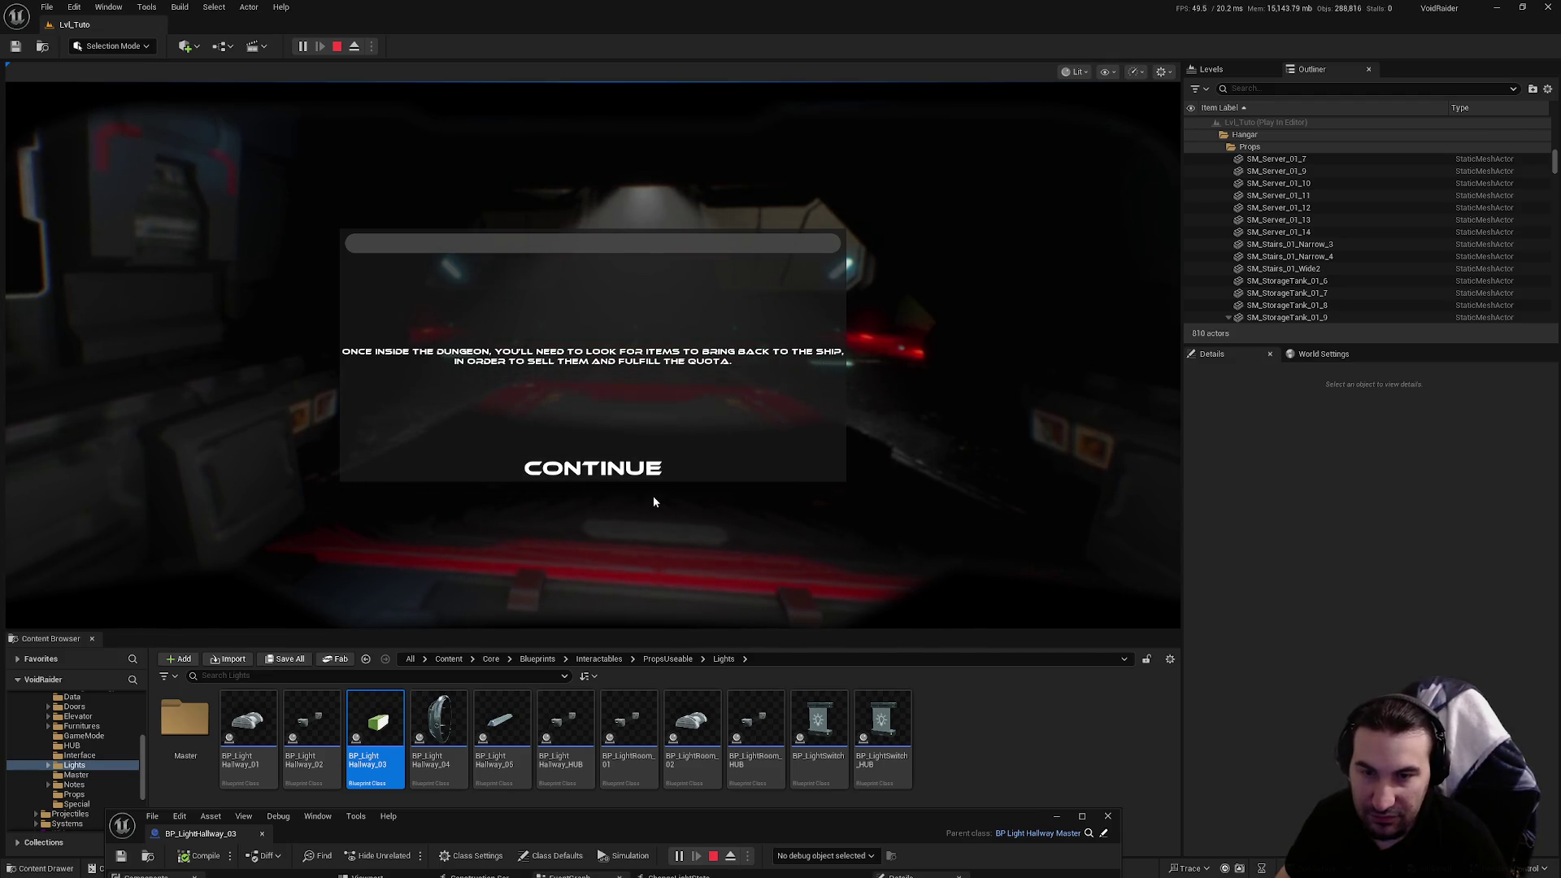
click(626, 469)
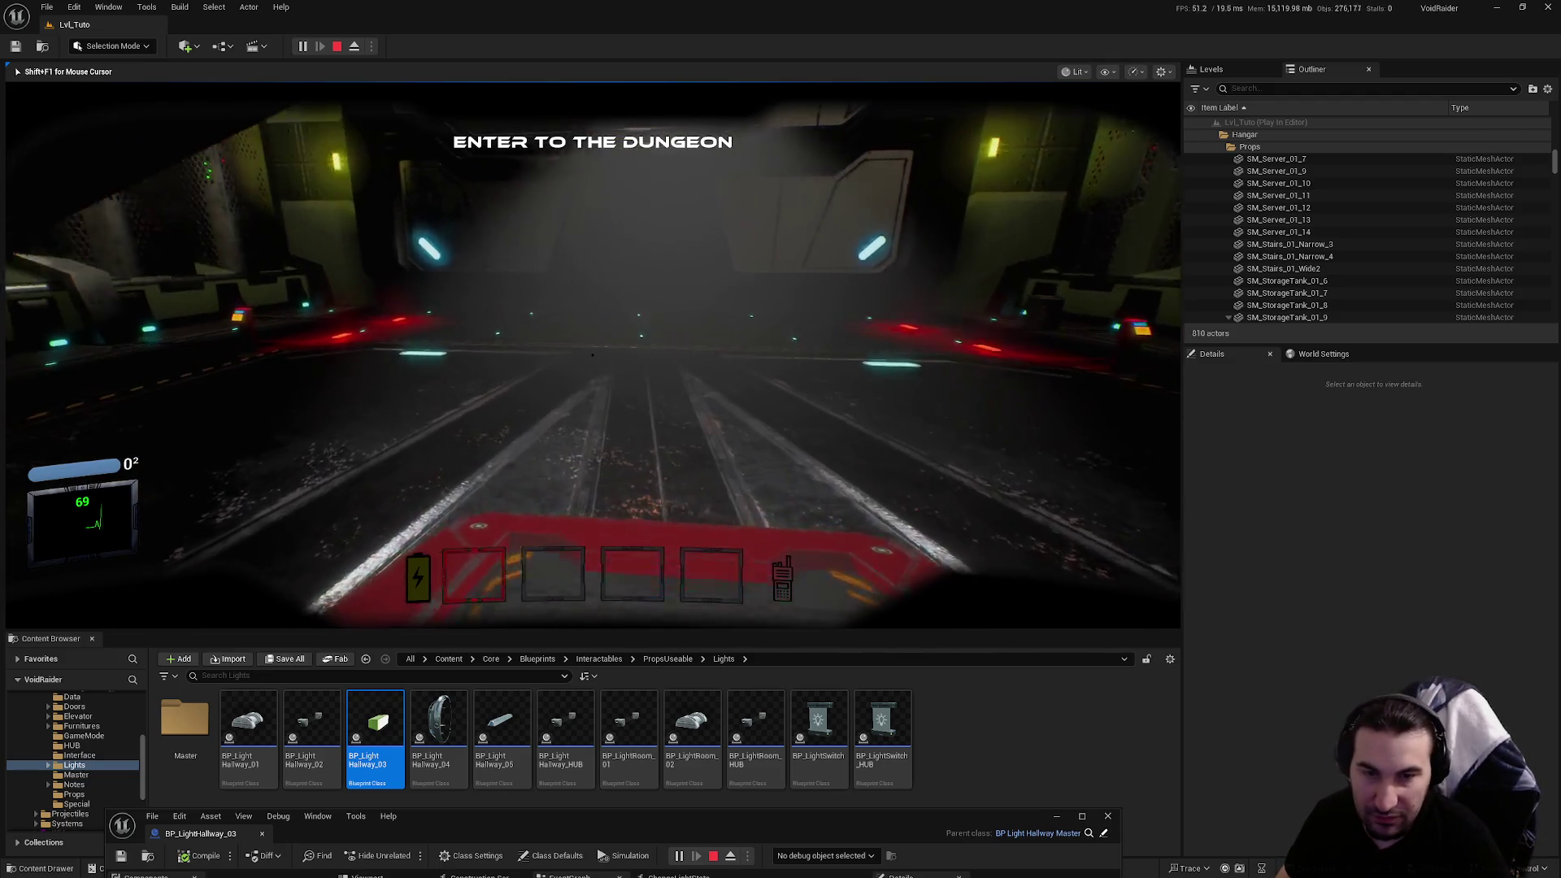
Walk across the hangar and through the dungeon door, dismissing the tutorial message
key(w)
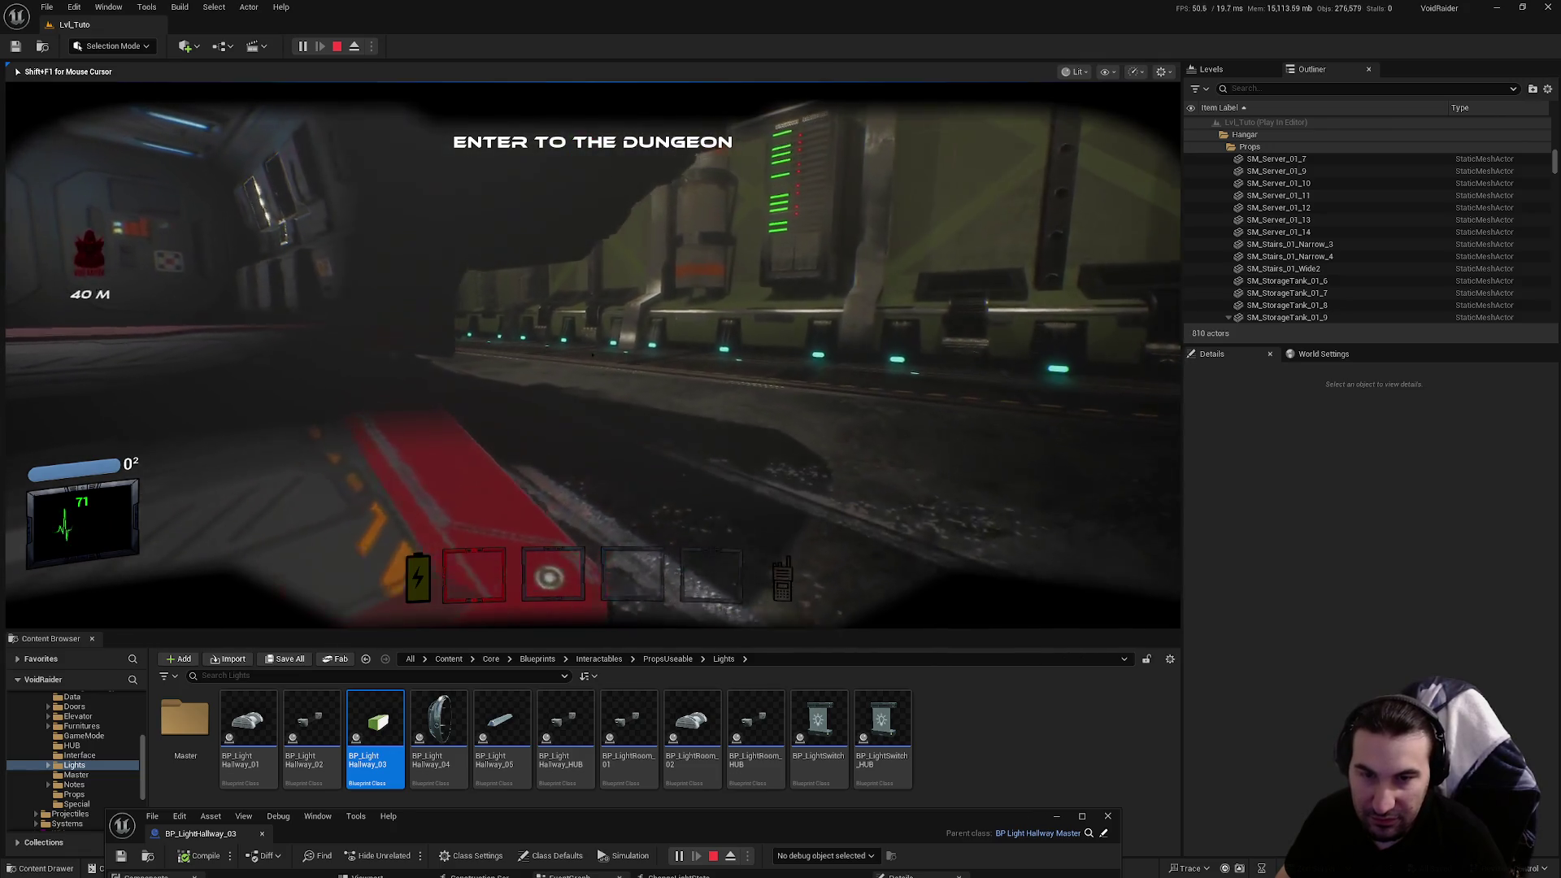
key(w)
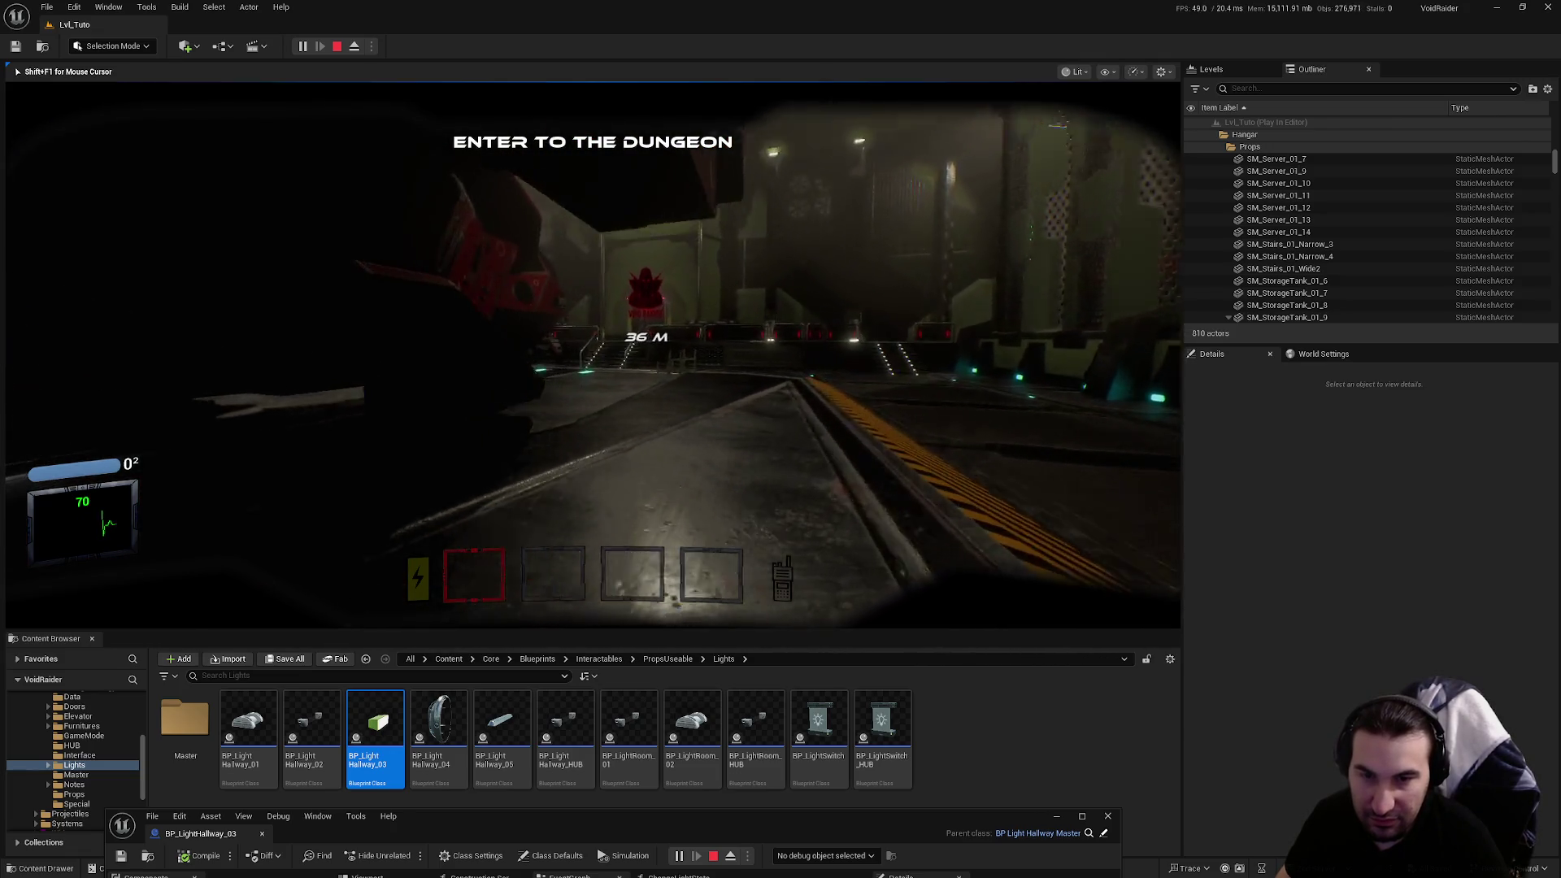
key(w)
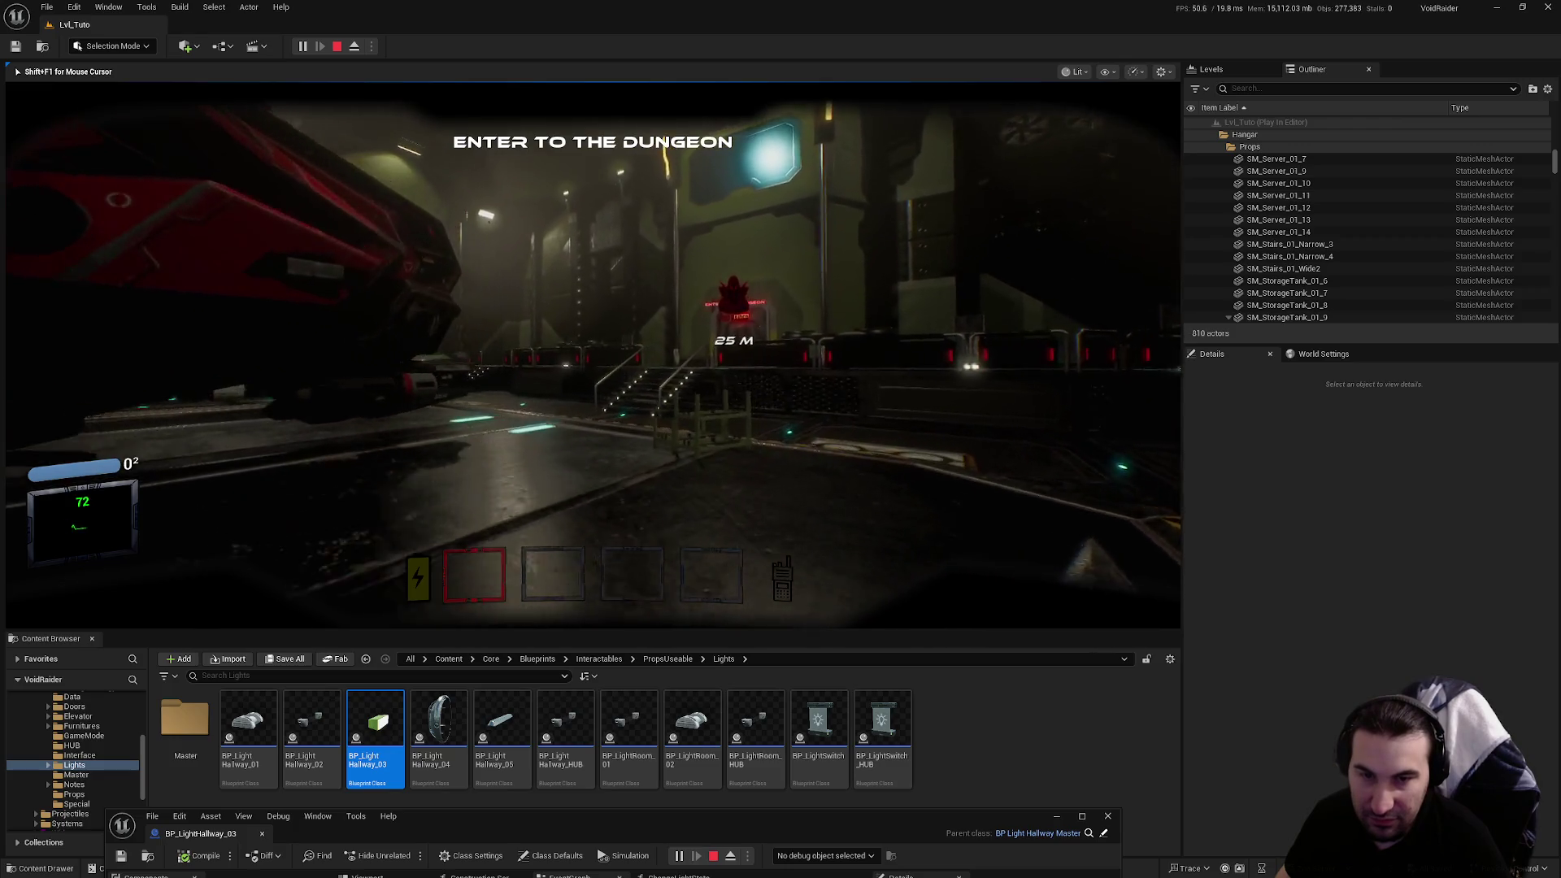
key(w)
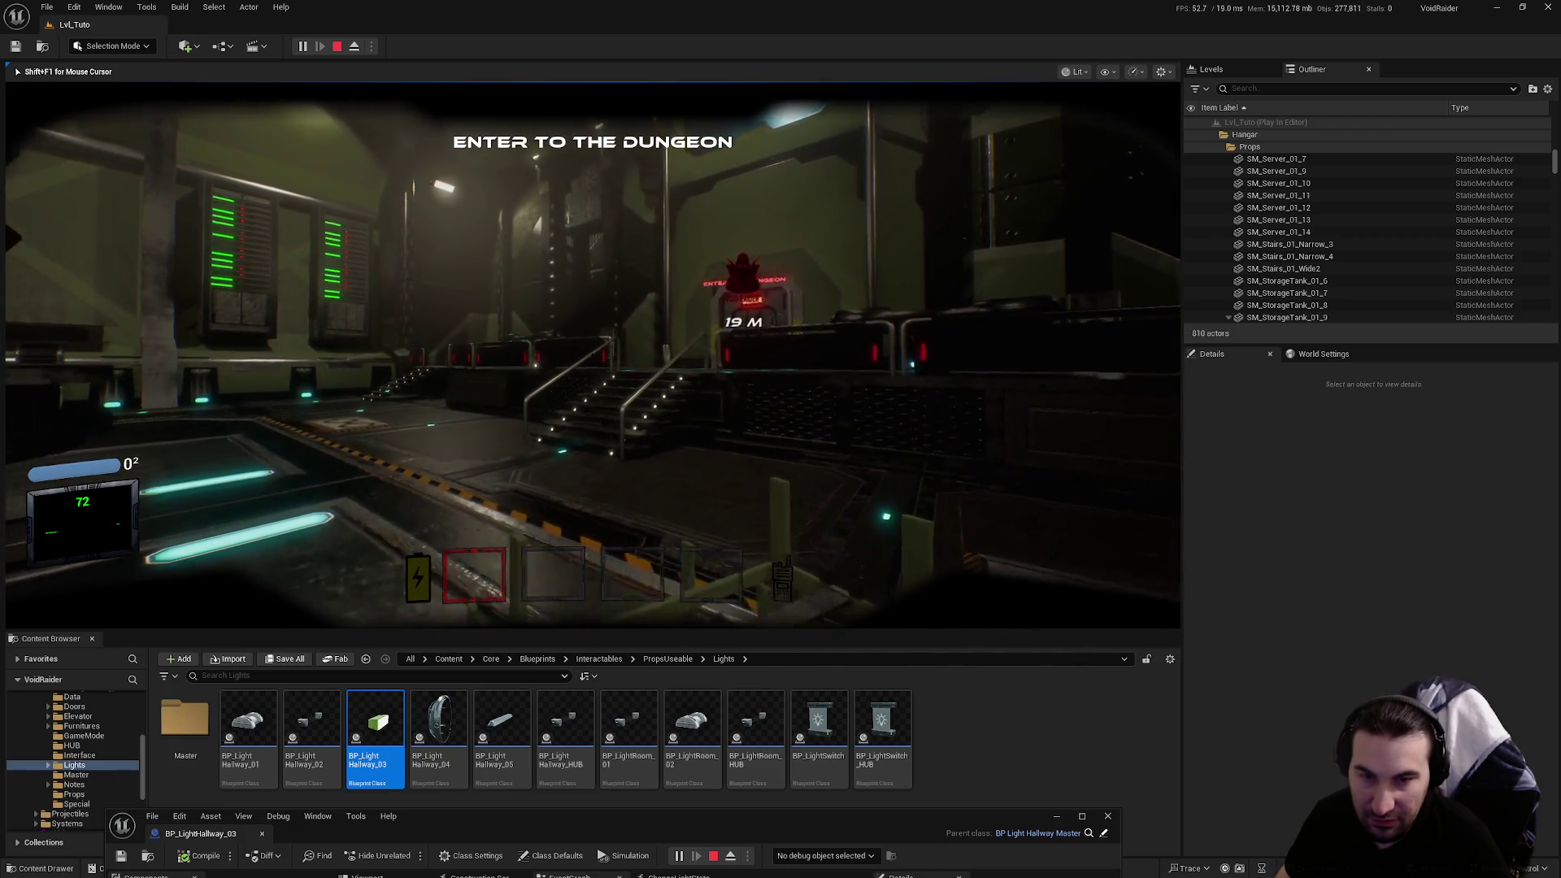
key(w)
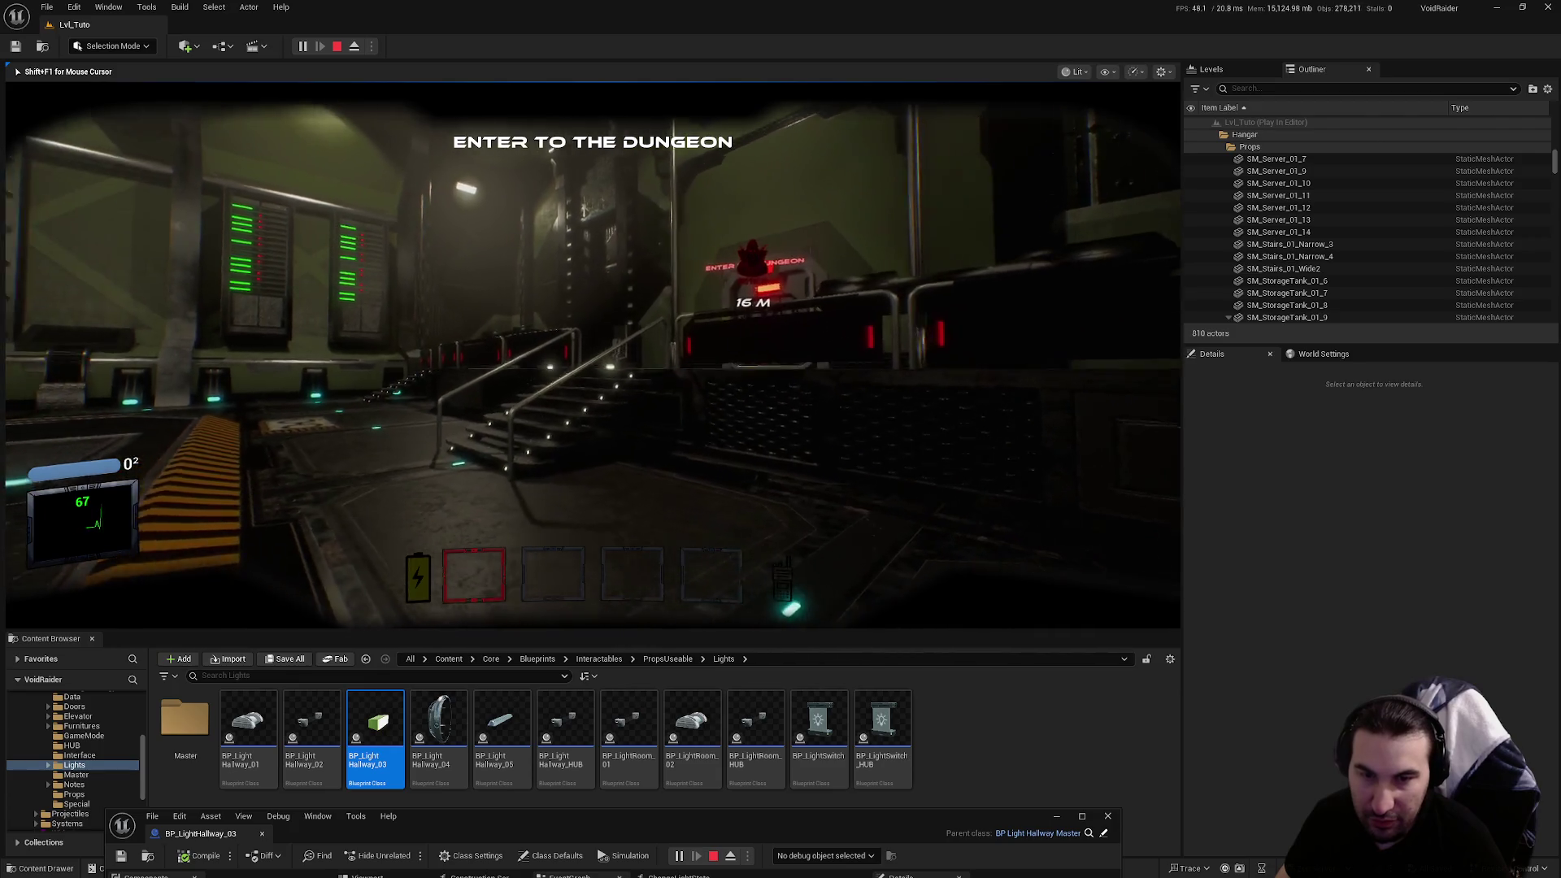
key(w)
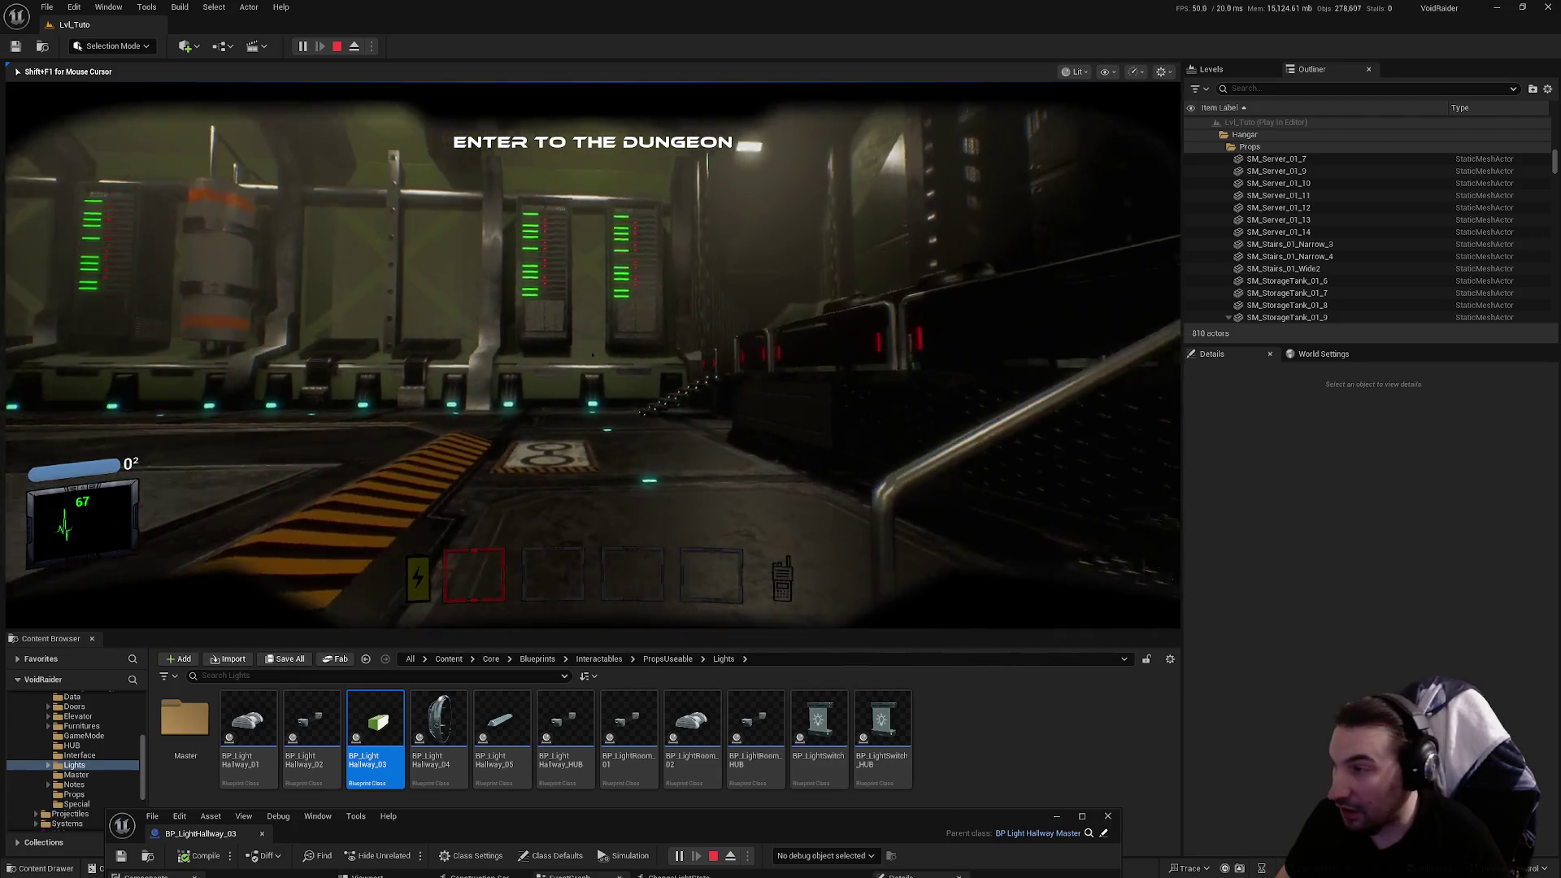
key(w)
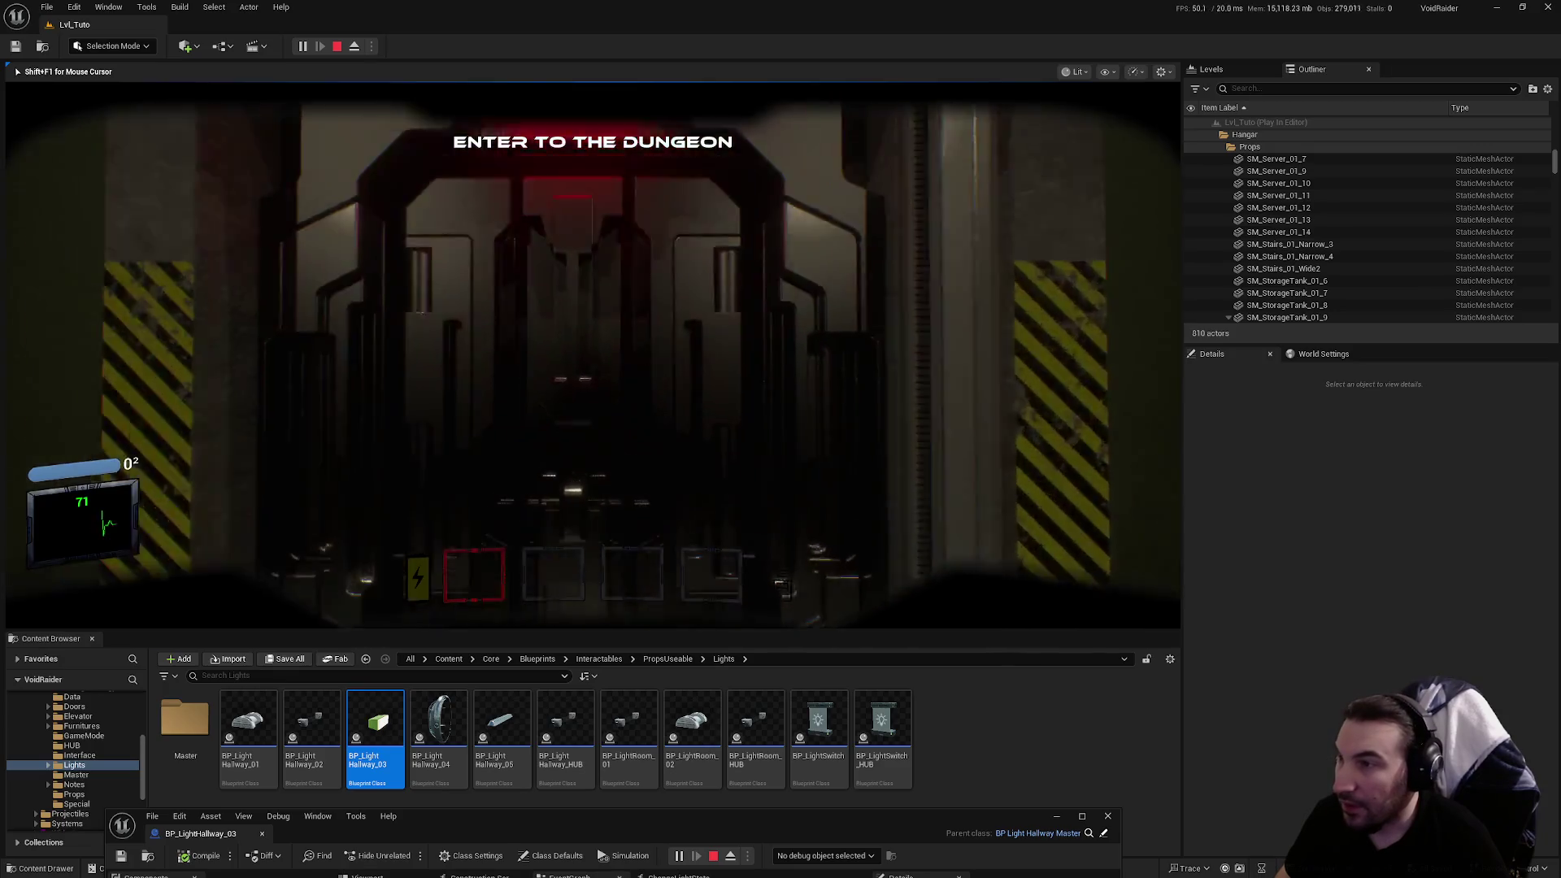
key(Return)
Follow the corridor to the Generator Room and enter it, getting the Restore Power objective
key(w)
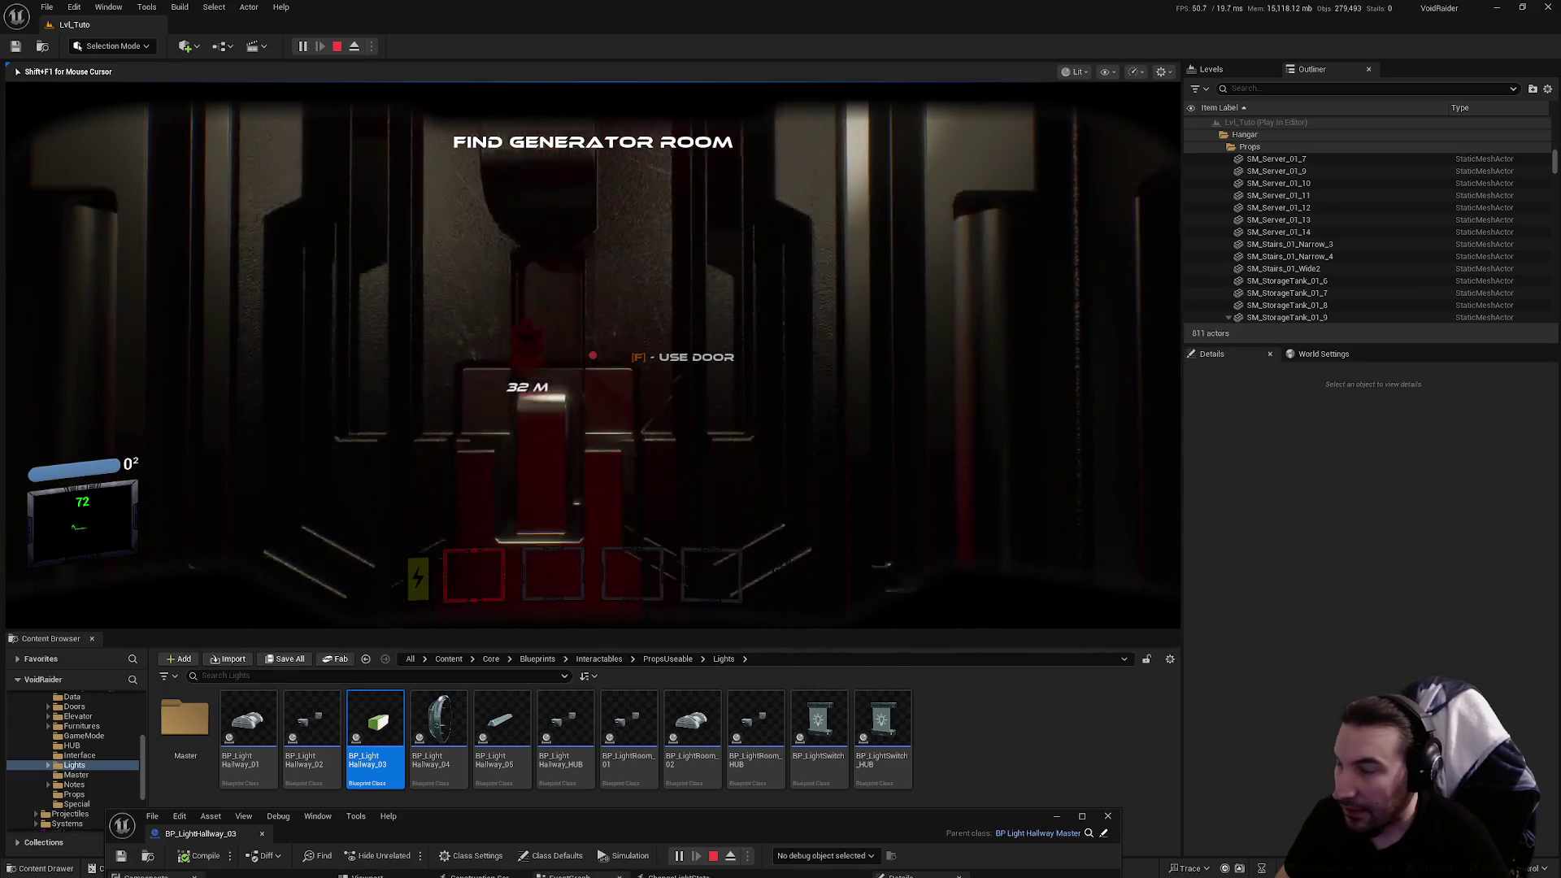
key(w)
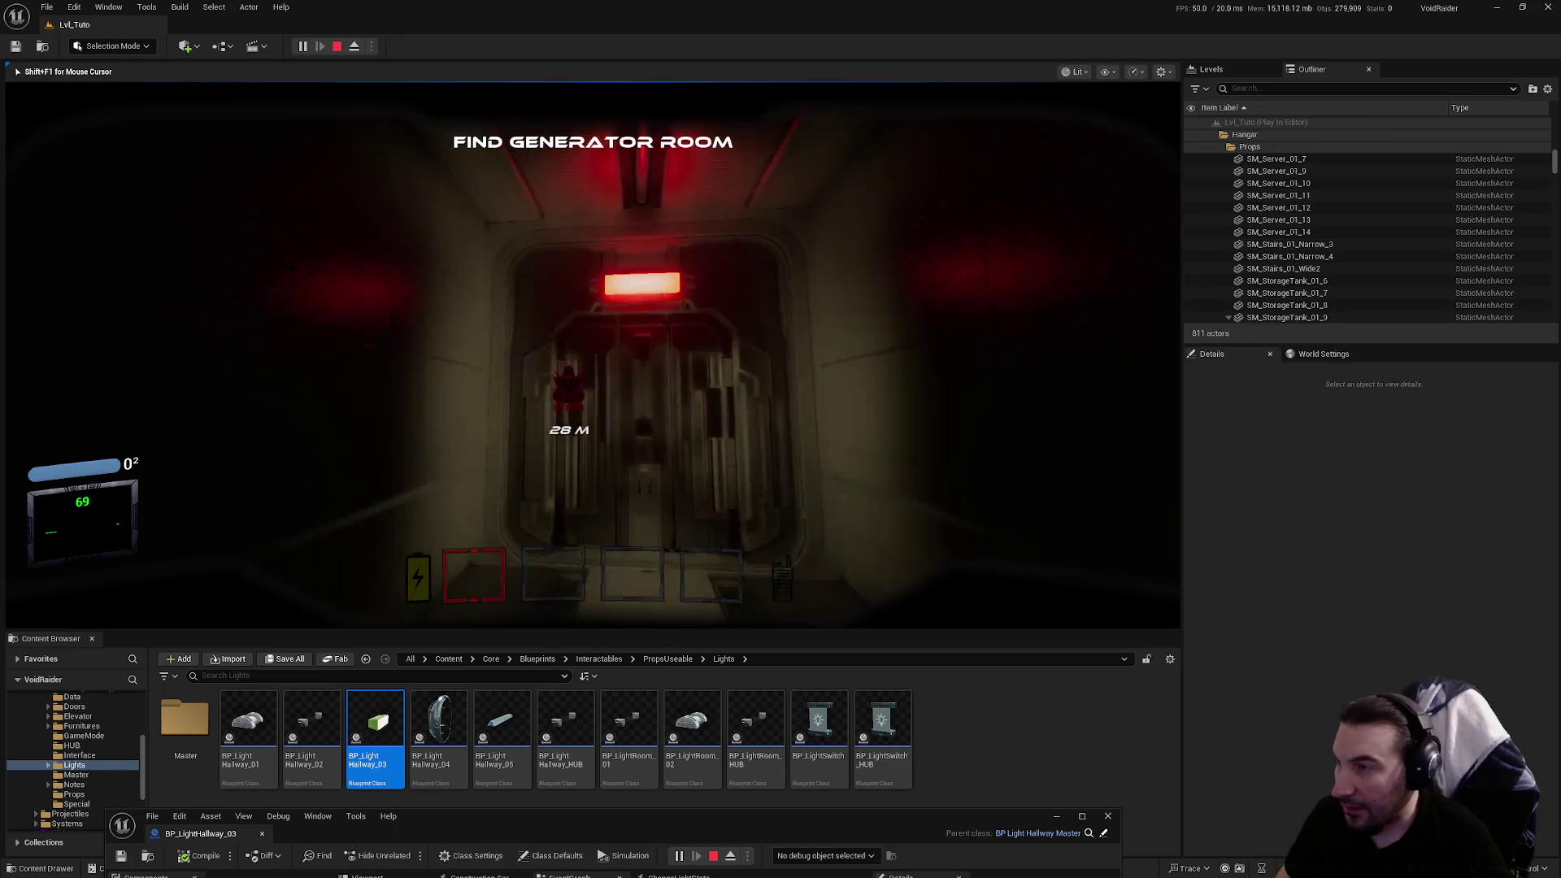
key(w)
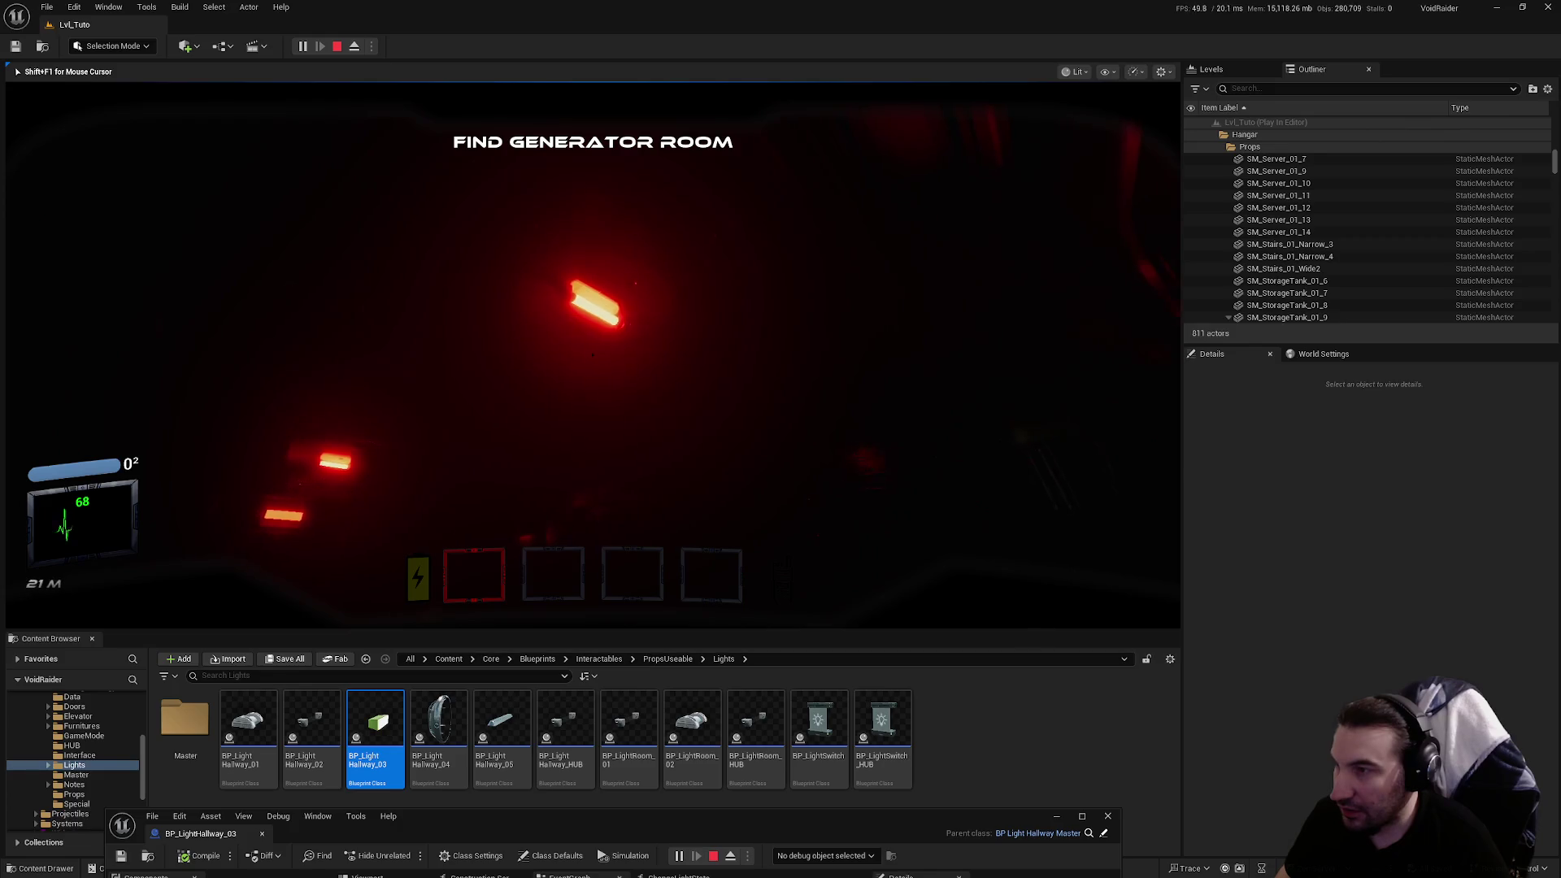
key(w)
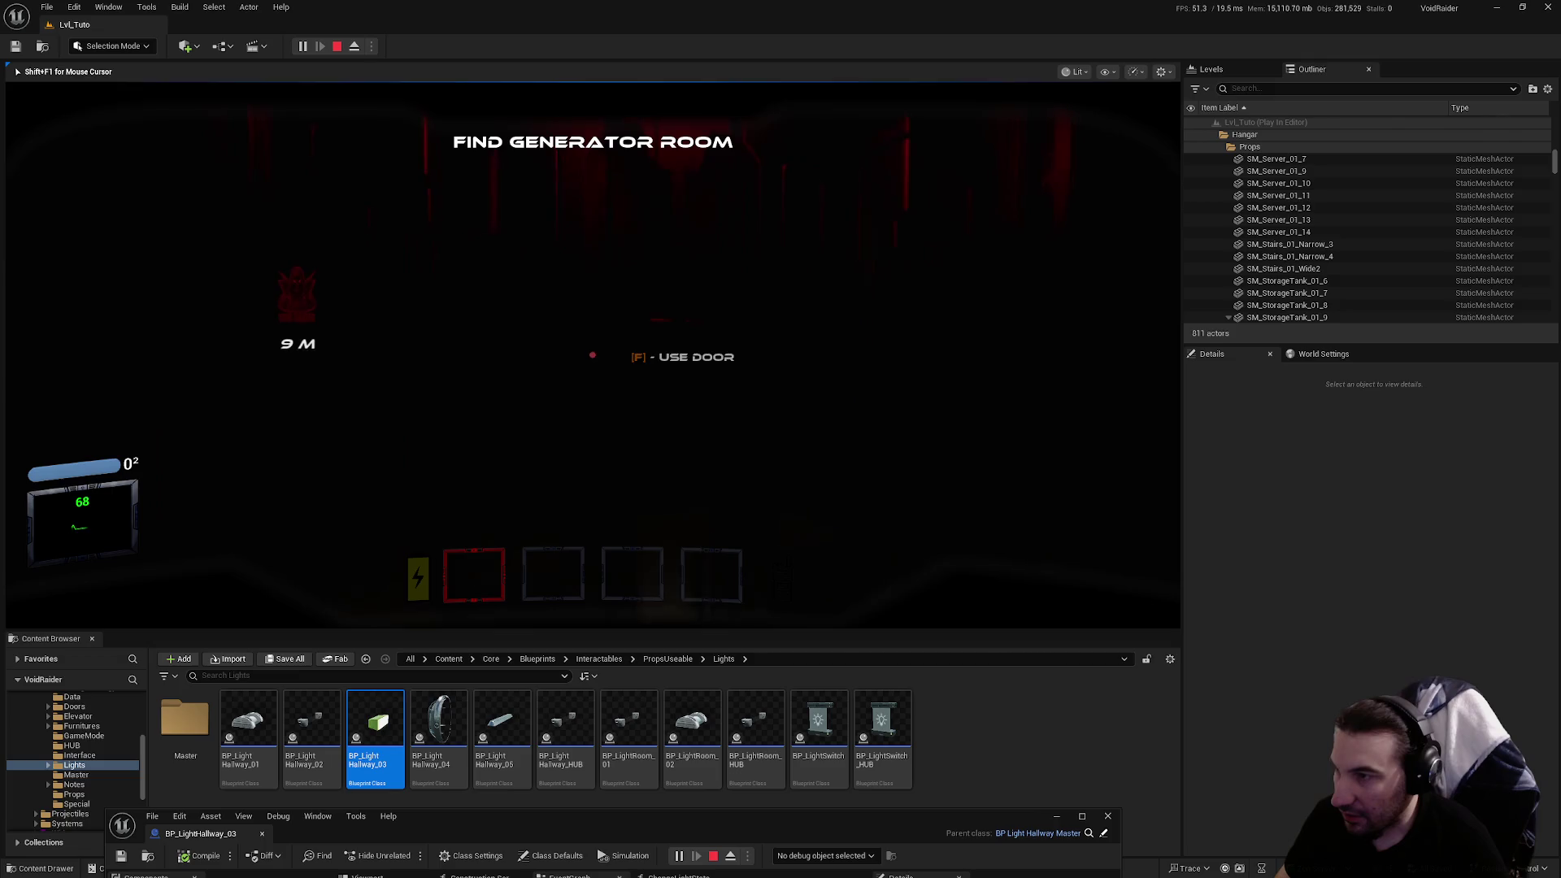
key(w)
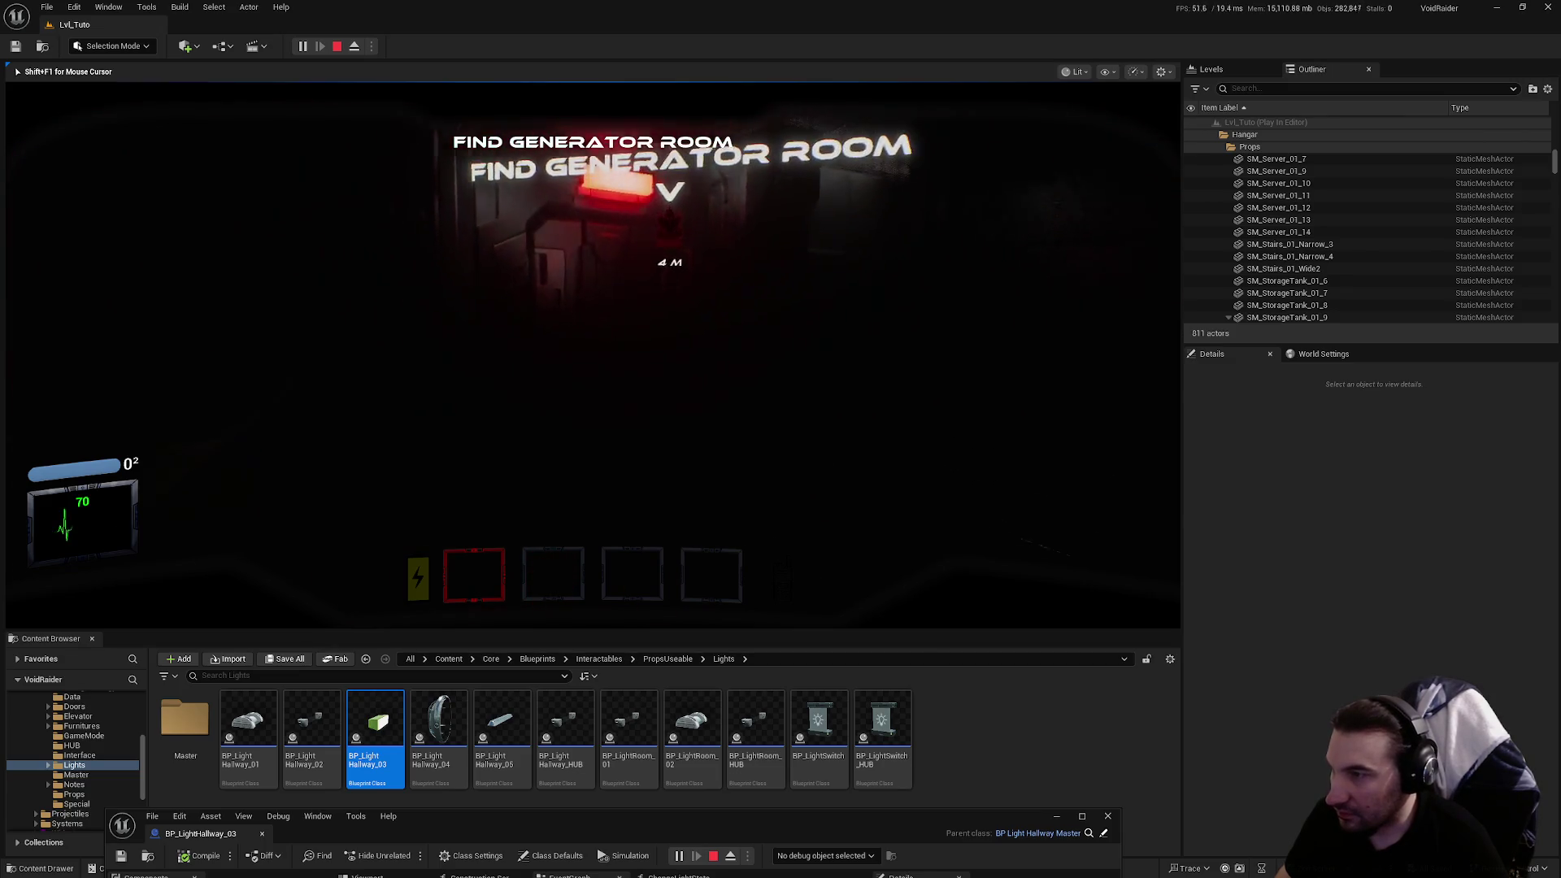
key(f)
key(w)
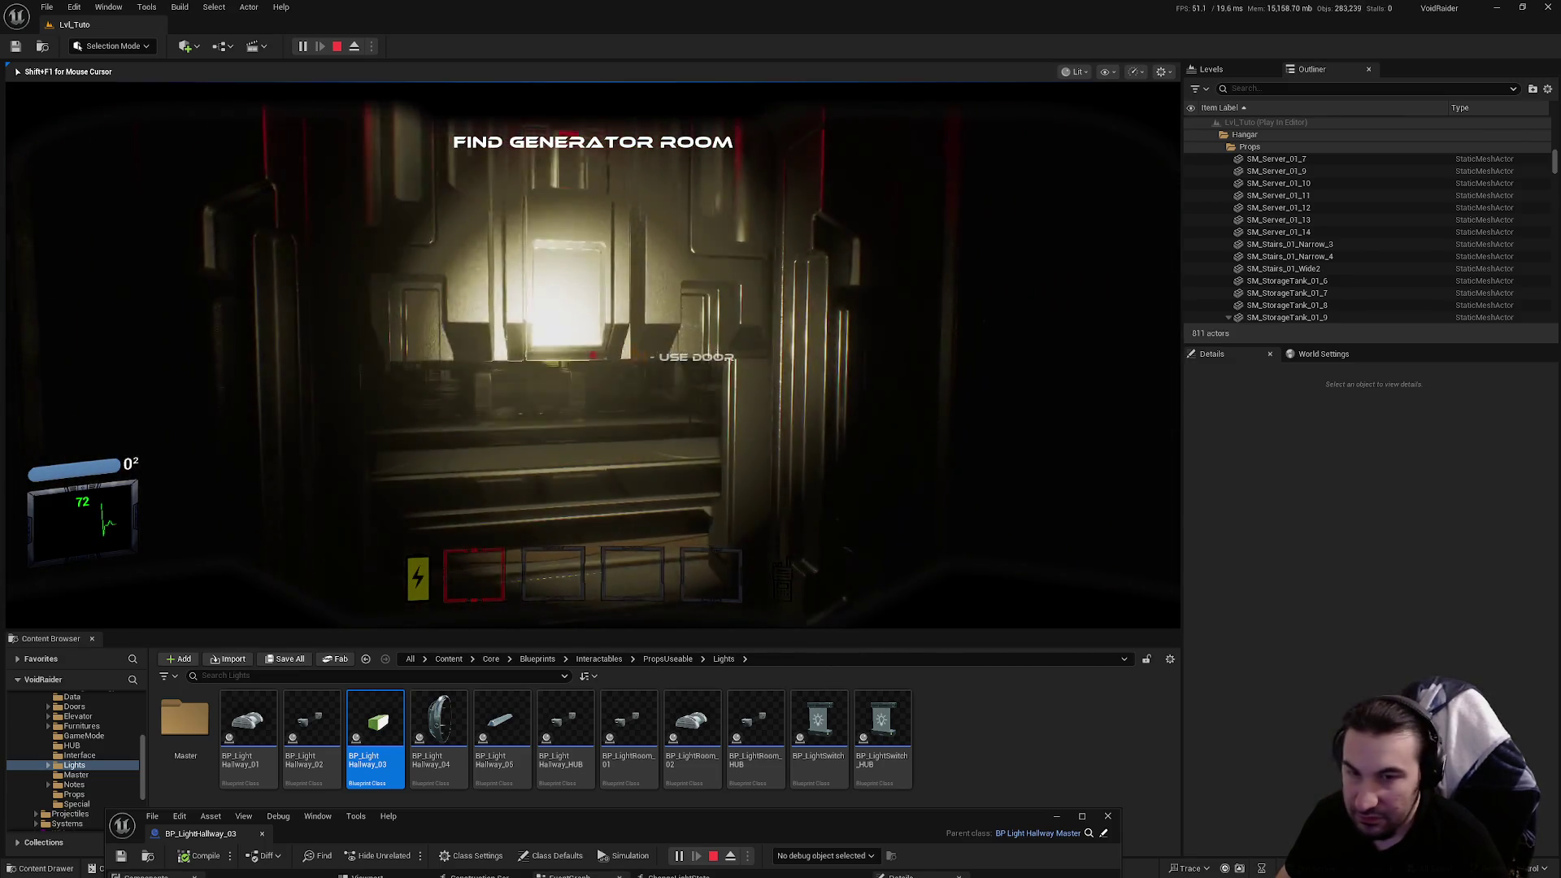
key(e)
key(Return)
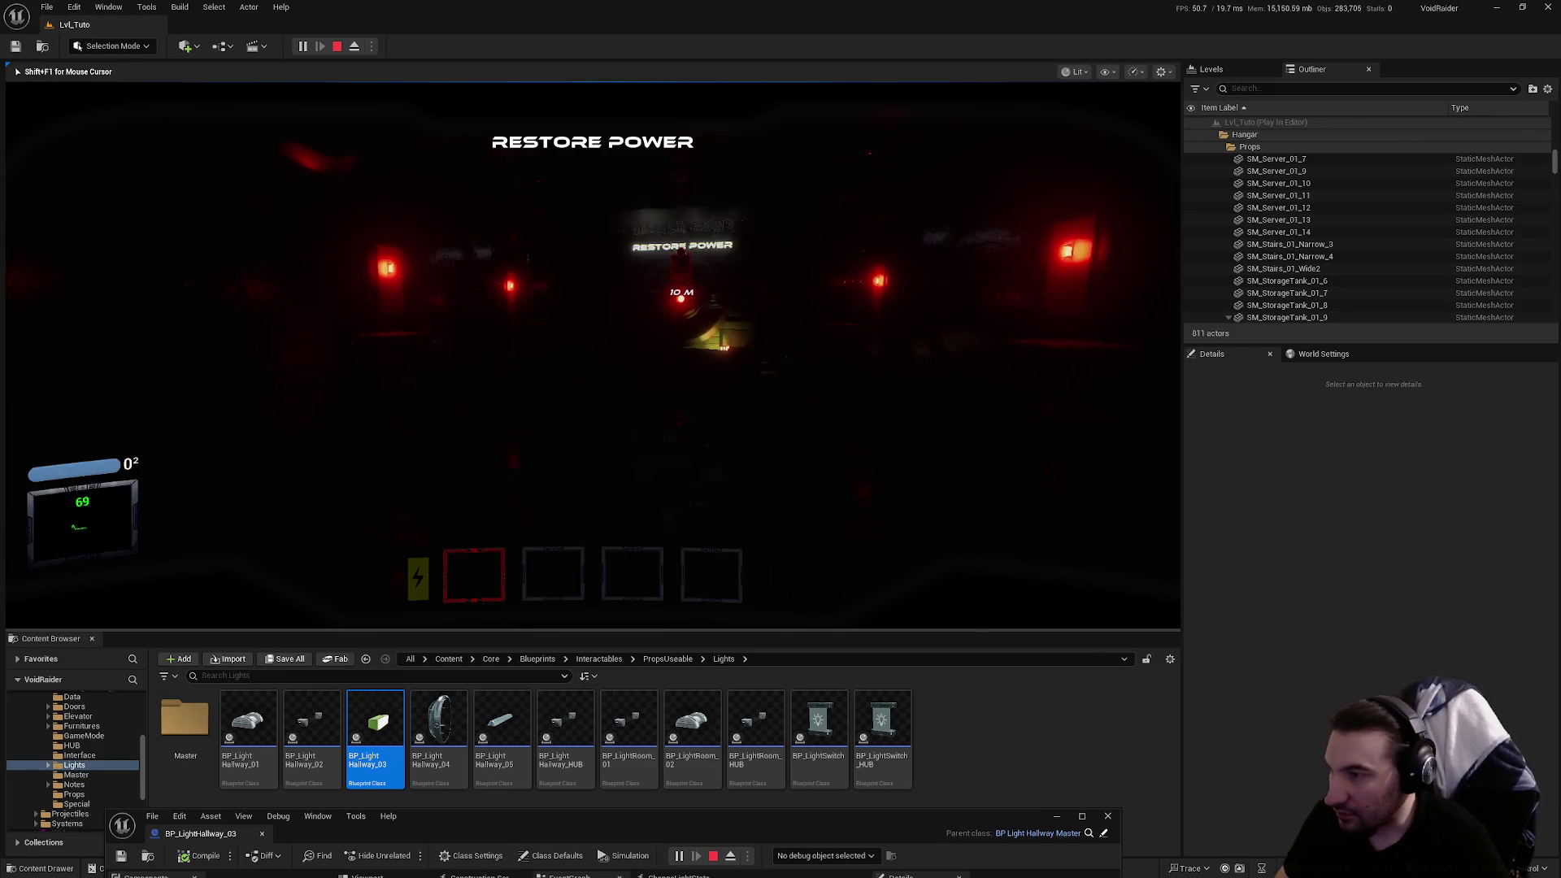
Insert the power cell into the generator and continue past the tutorial message
key(w)
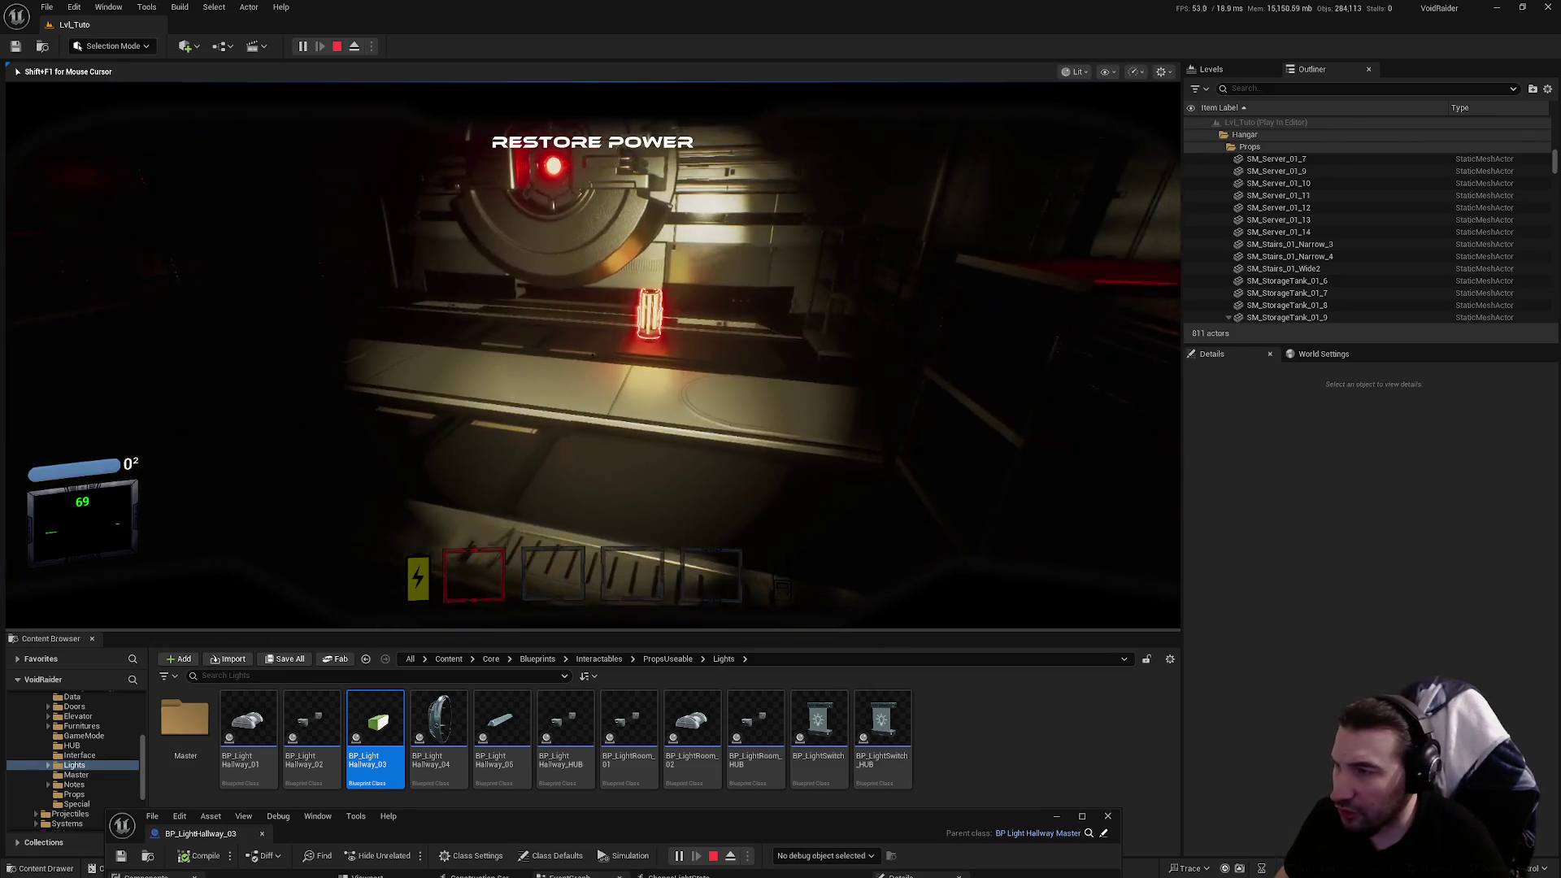
key(e)
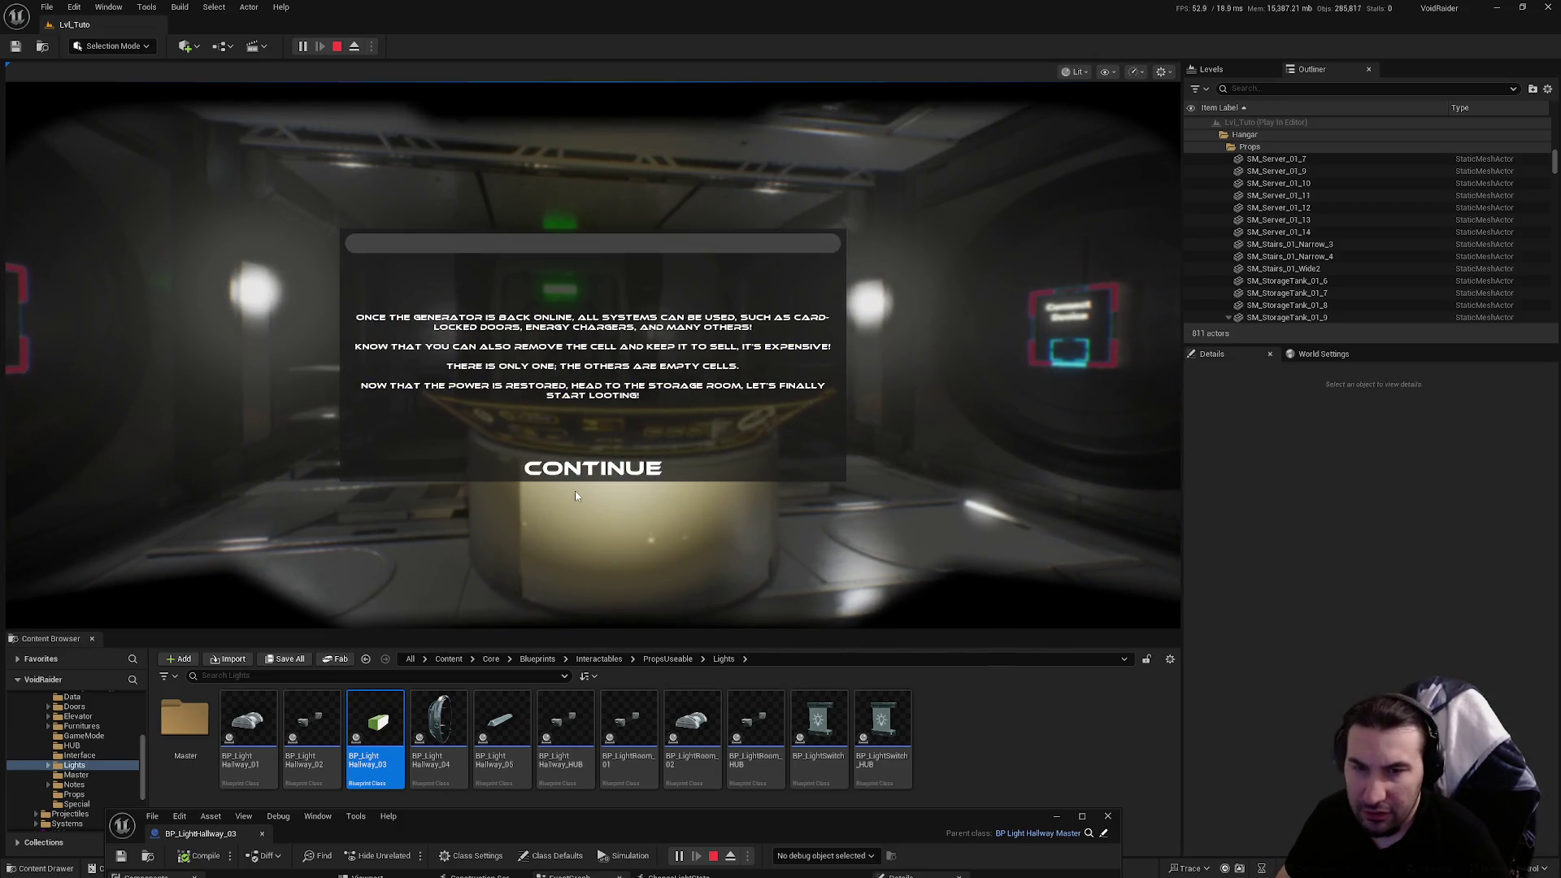
click(593, 468)
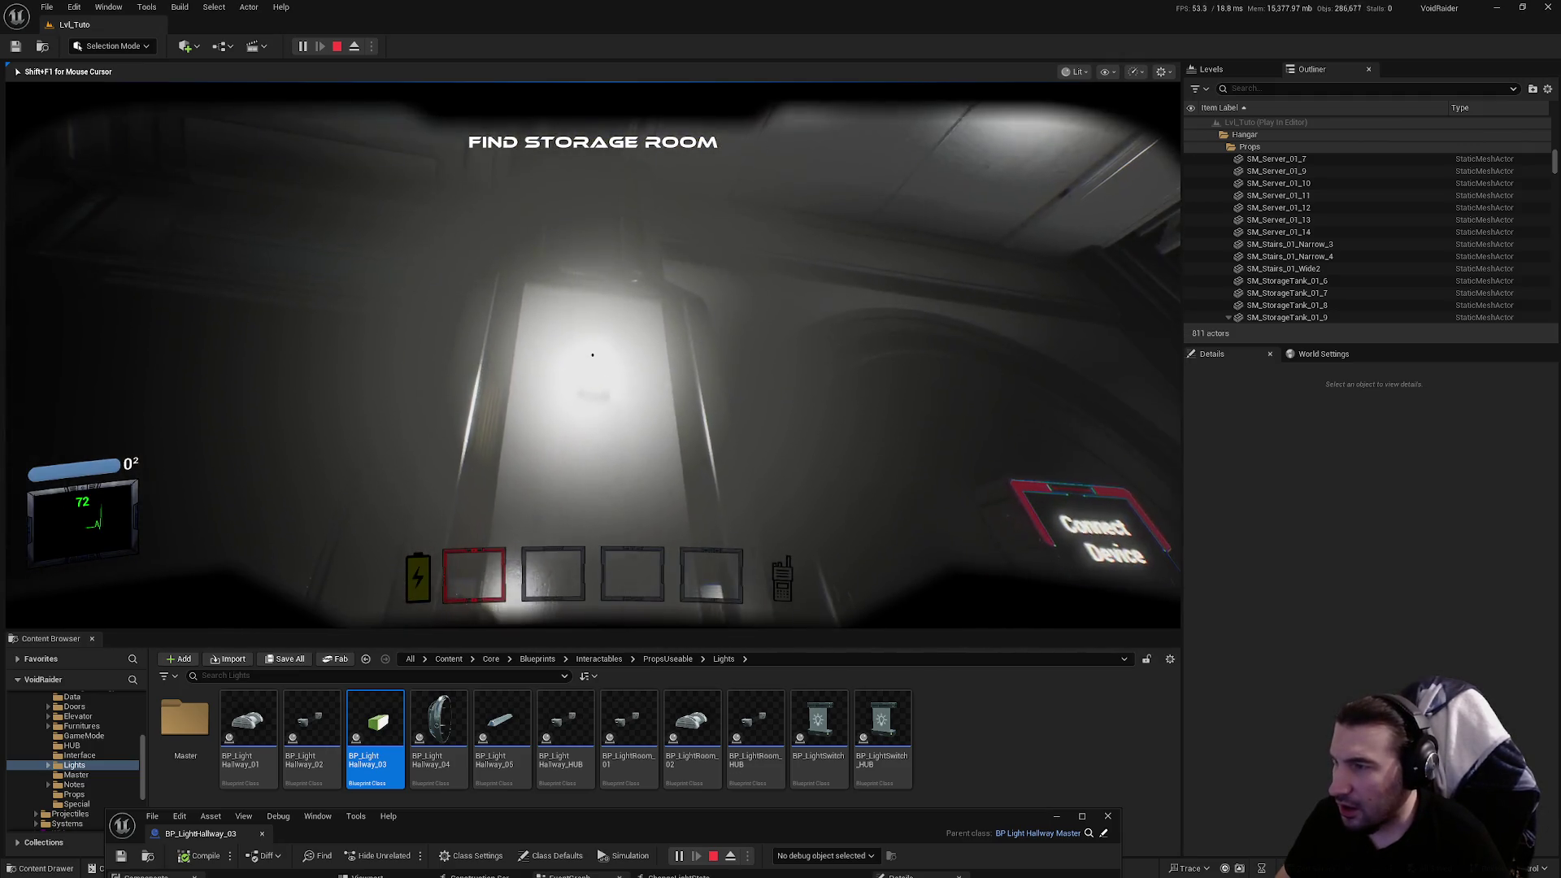
Walk through the green-lit door toward the storage room, then stop the playtest
key(w)
key(w)
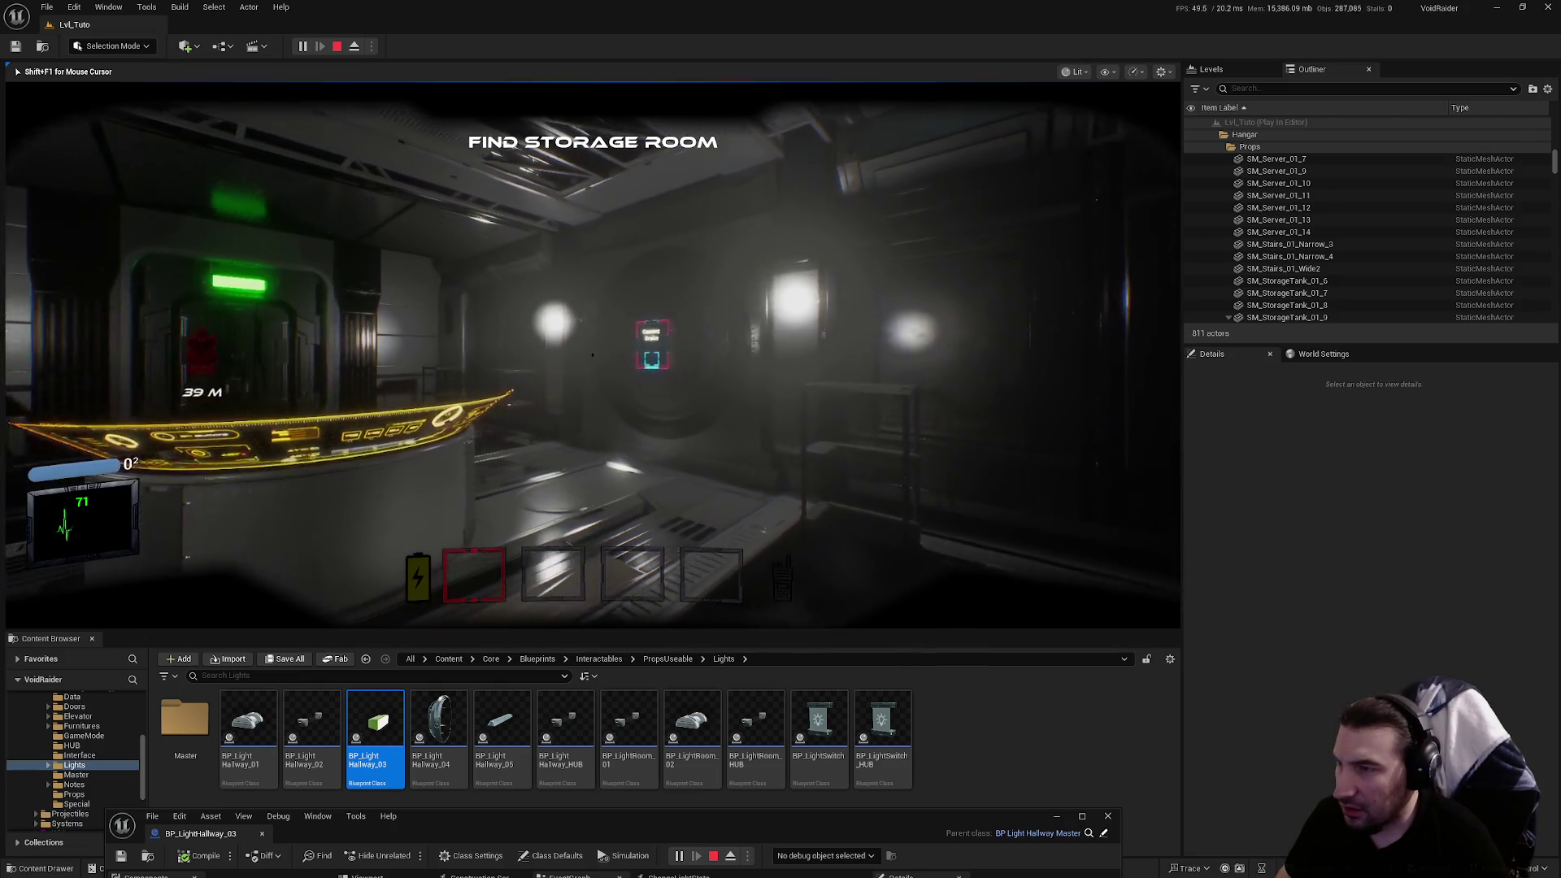
key(w)
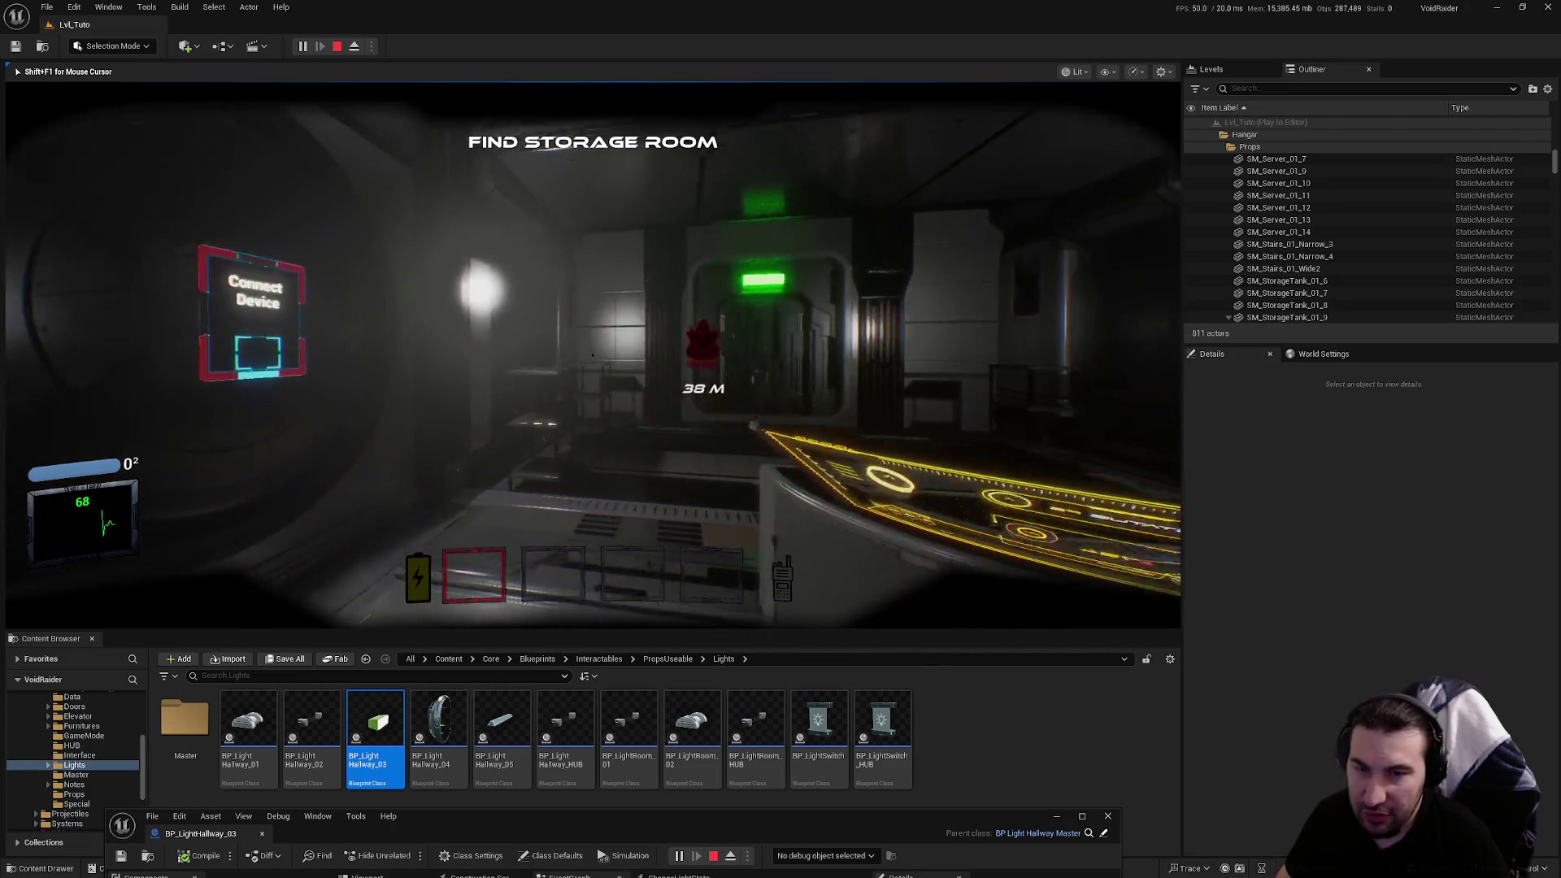
key(w)
key(f)
key(w)
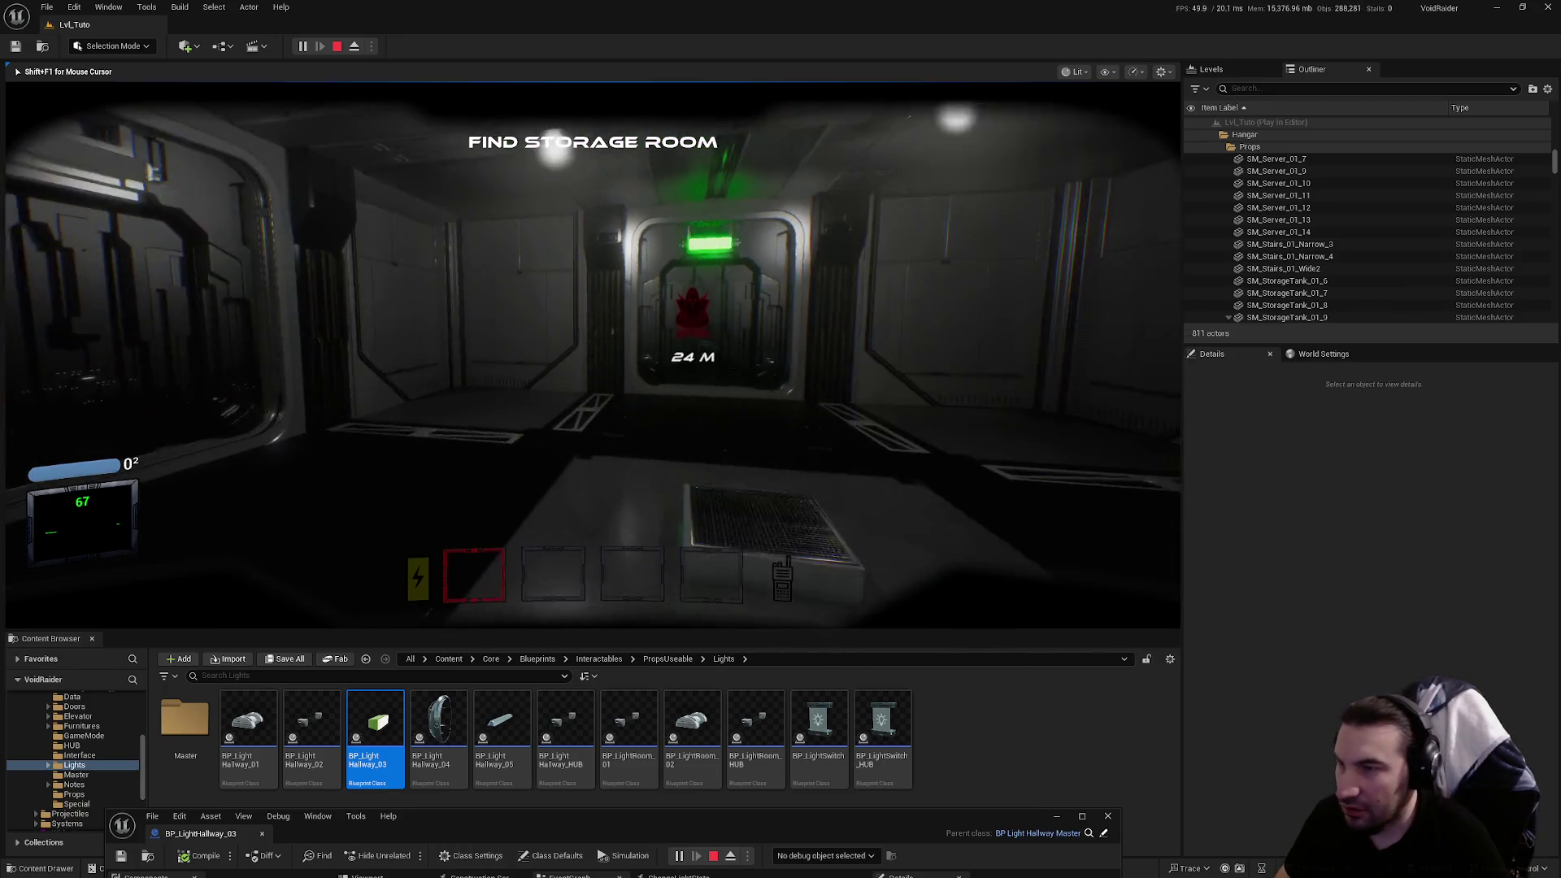
key(w)
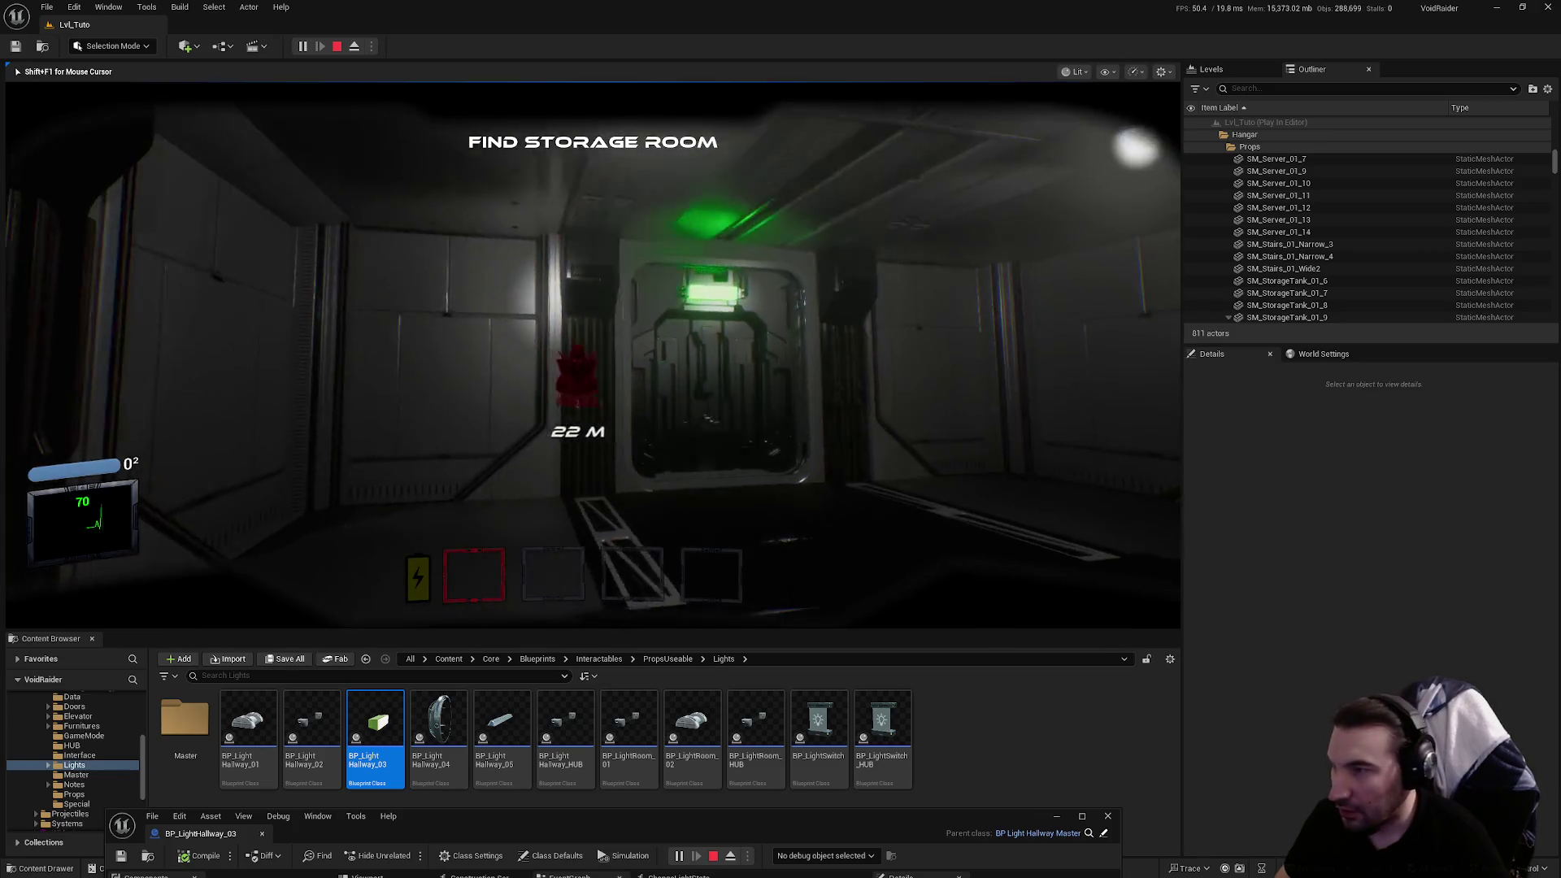
key(w)
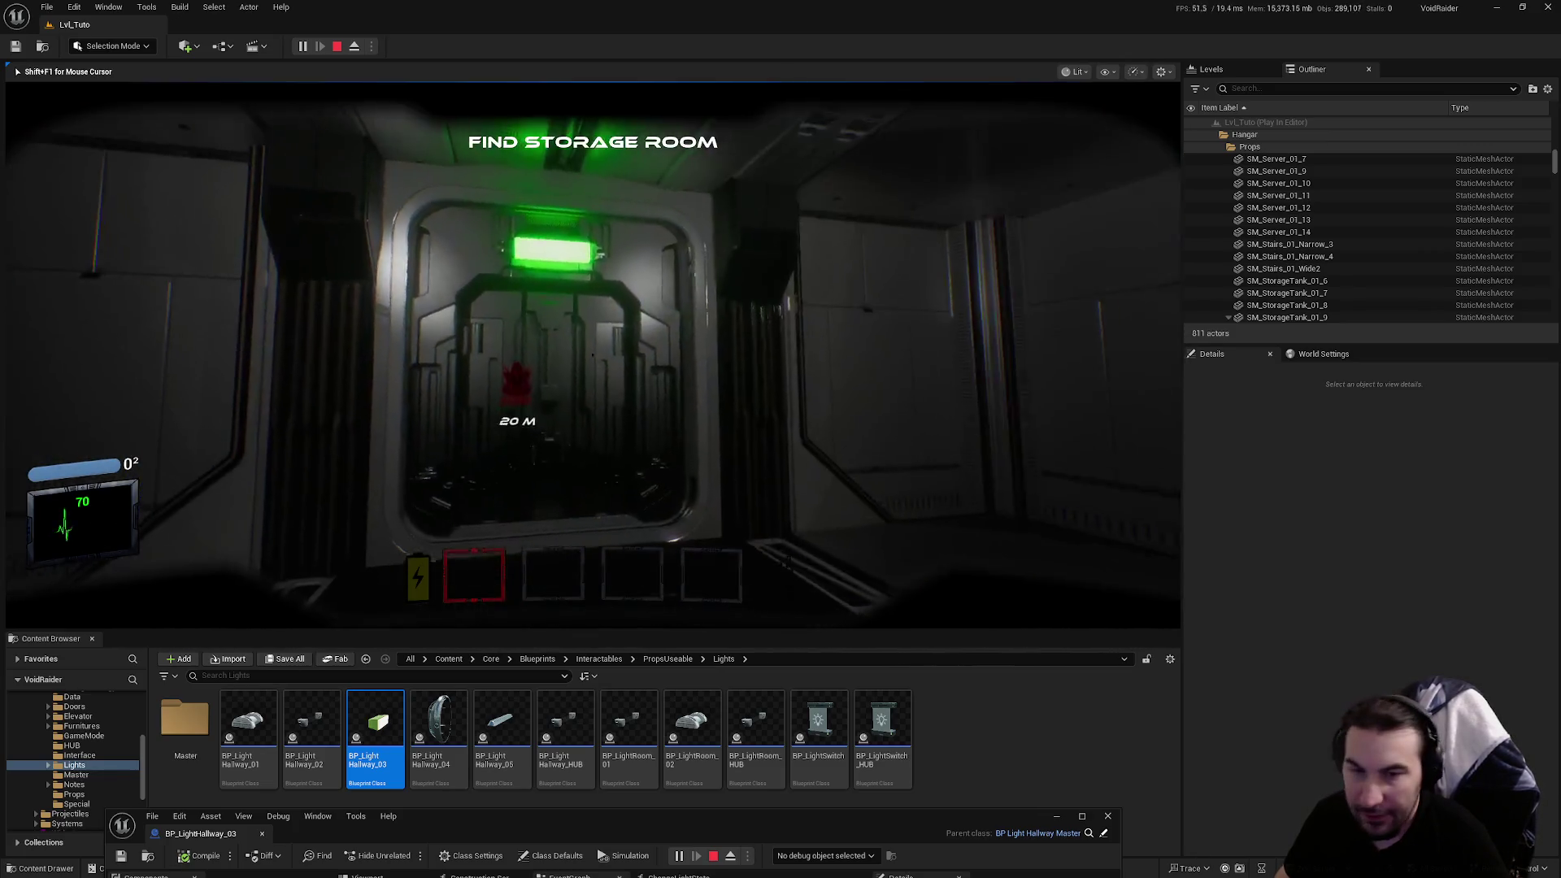
key(f)
key(w)
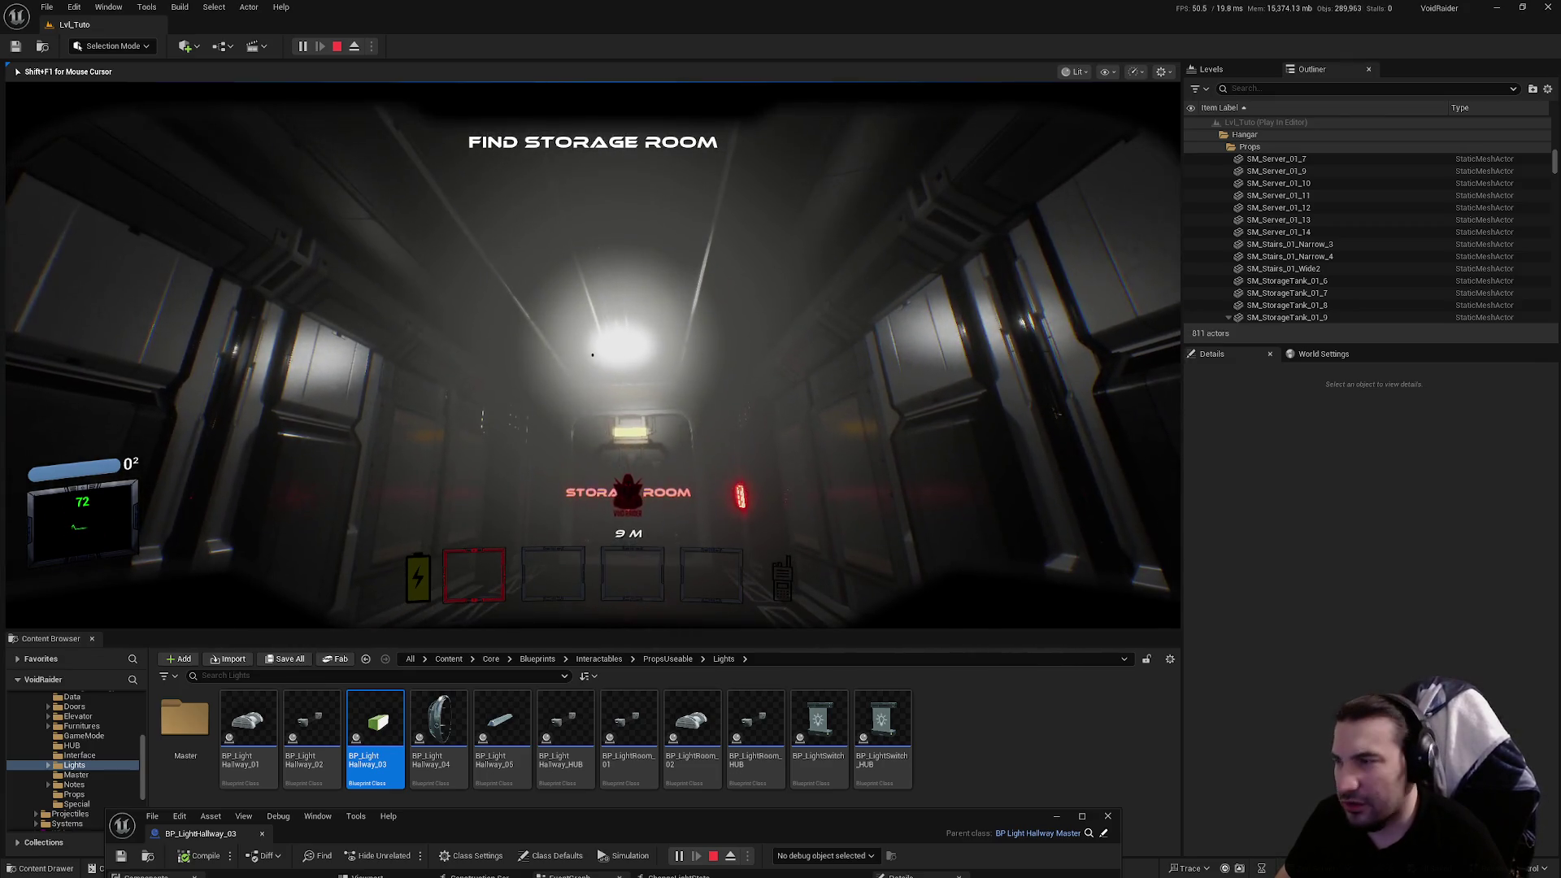
key(Escape)
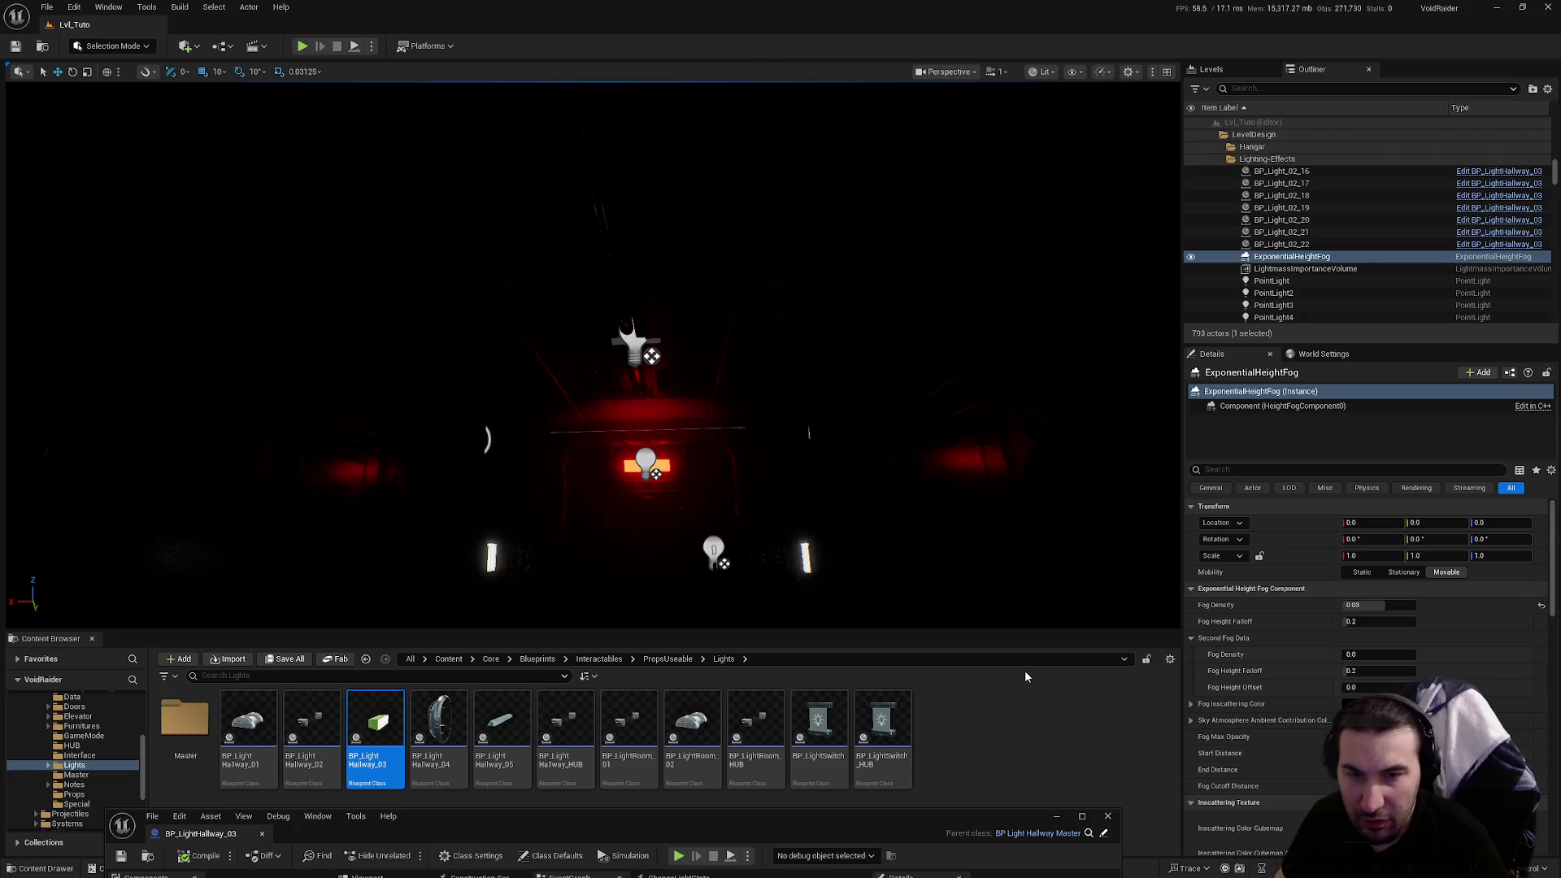
Maximize BP_LightHallway_03 and move the Get Game State and start-game node group lower
drag(1016, 837, 873, 176)
double_click(874, 176)
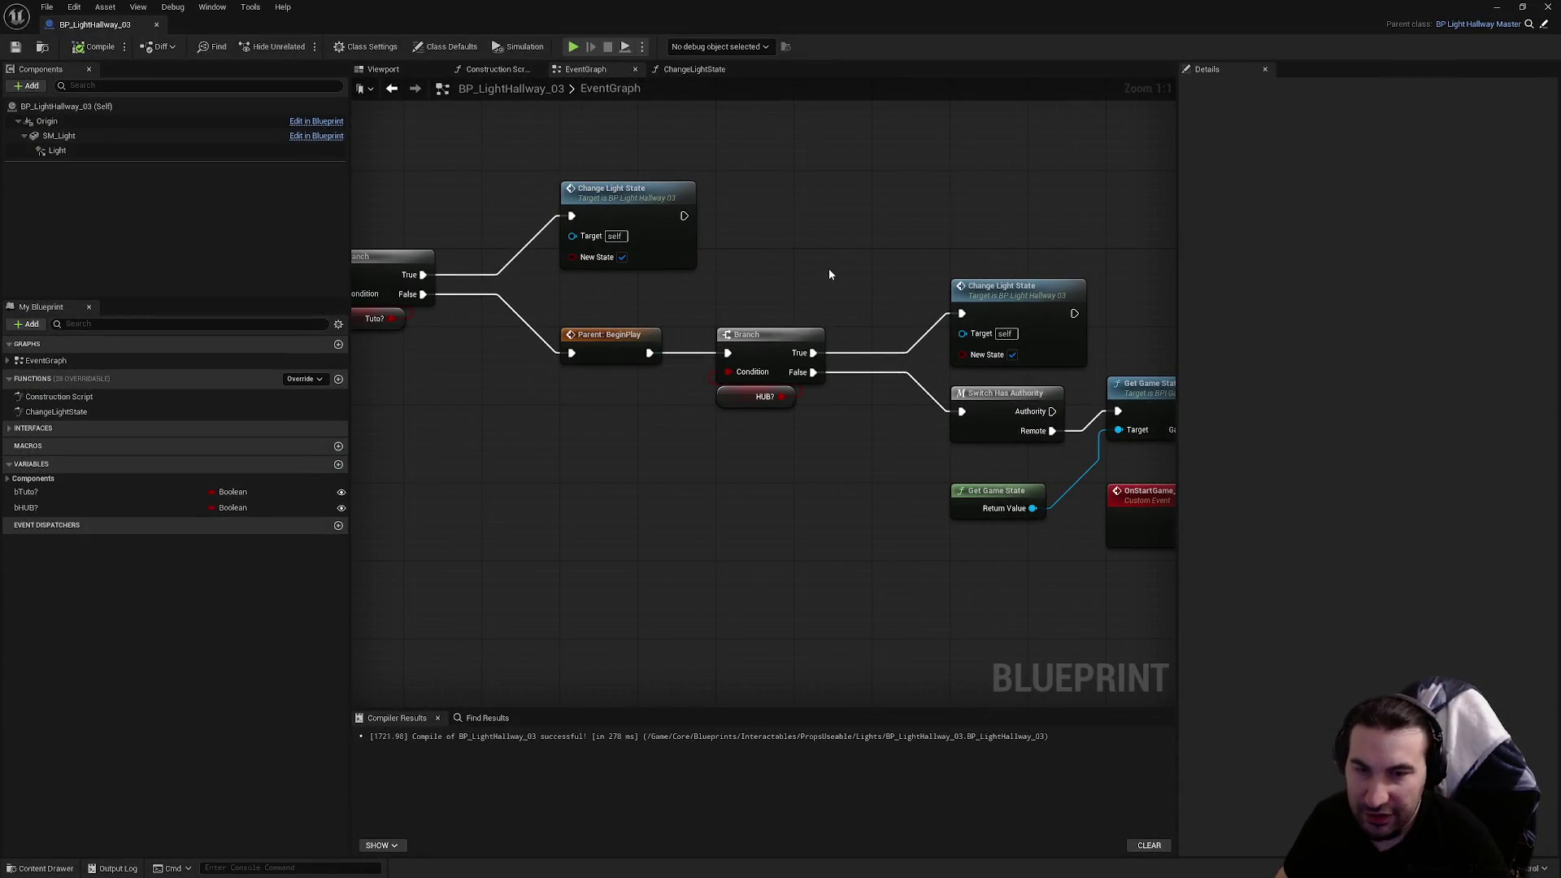
mouse_move(829, 274)
mouse_down()
mouse_move(580, 274)
mouse_move(558, 299)
mouse_up()
scroll(534, 222, down, 2)
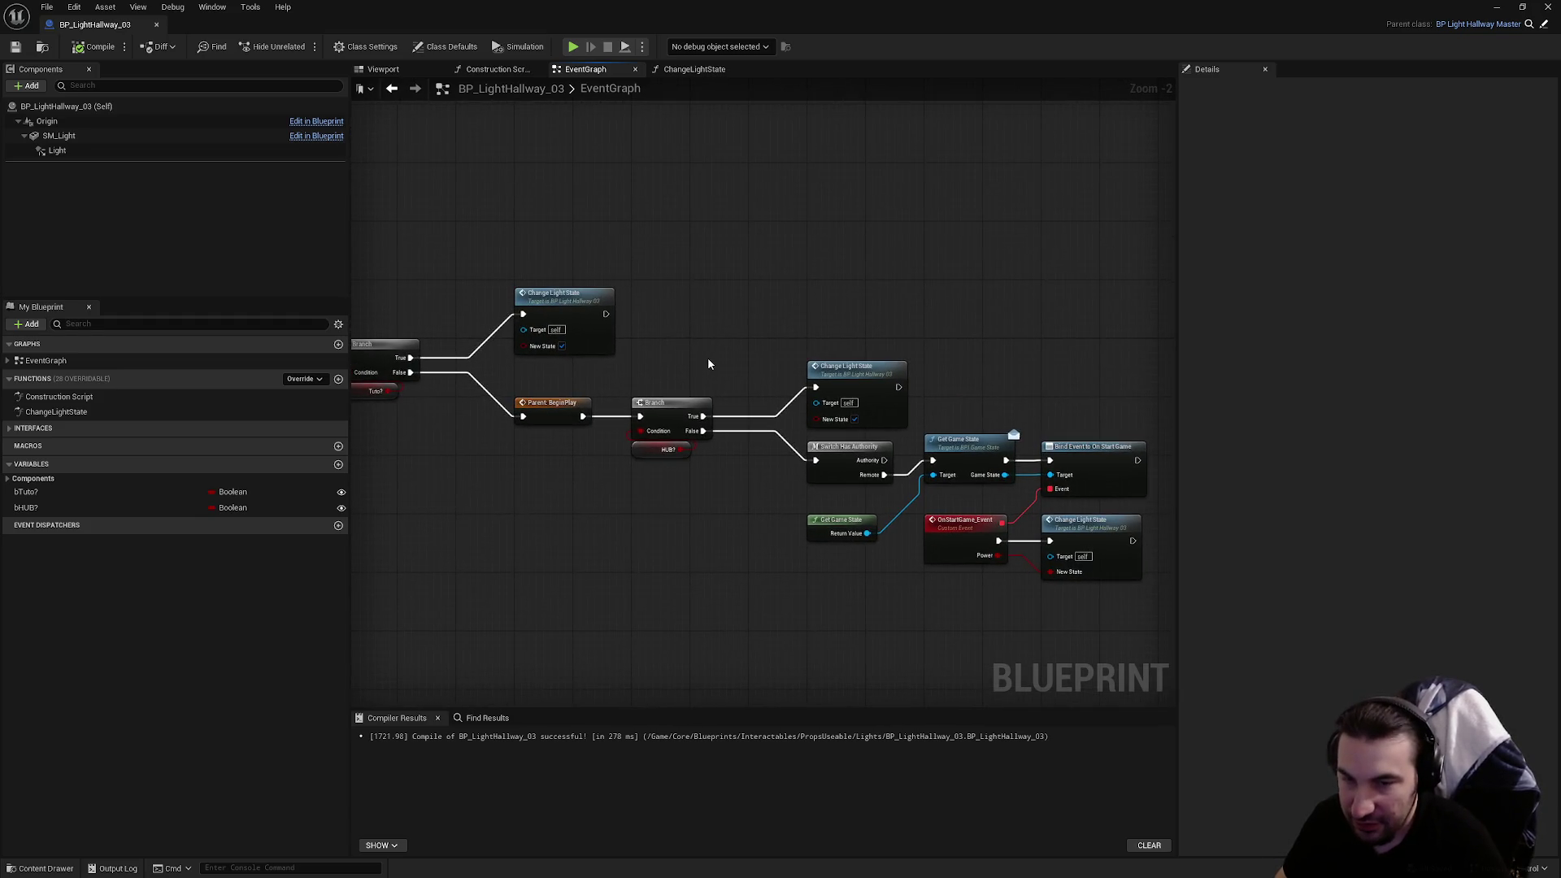
mouse_move(710, 359)
mouse_down()
mouse_move(748, 369)
mouse_move(740, 450)
mouse_move(808, 532)
mouse_up()
drag(885, 334, 1126, 600)
scroll(903, 387, up, 2)
mouse_move(902, 387)
mouse_down()
mouse_move(761, 359)
mouse_move(823, 416)
mouse_move(865, 499)
mouse_move(873, 463)
mouse_up()
click(851, 408)
Align the OnStartGame and Get Game State nodes, save the blueprint and close it
scroll(852, 408, down, 2)
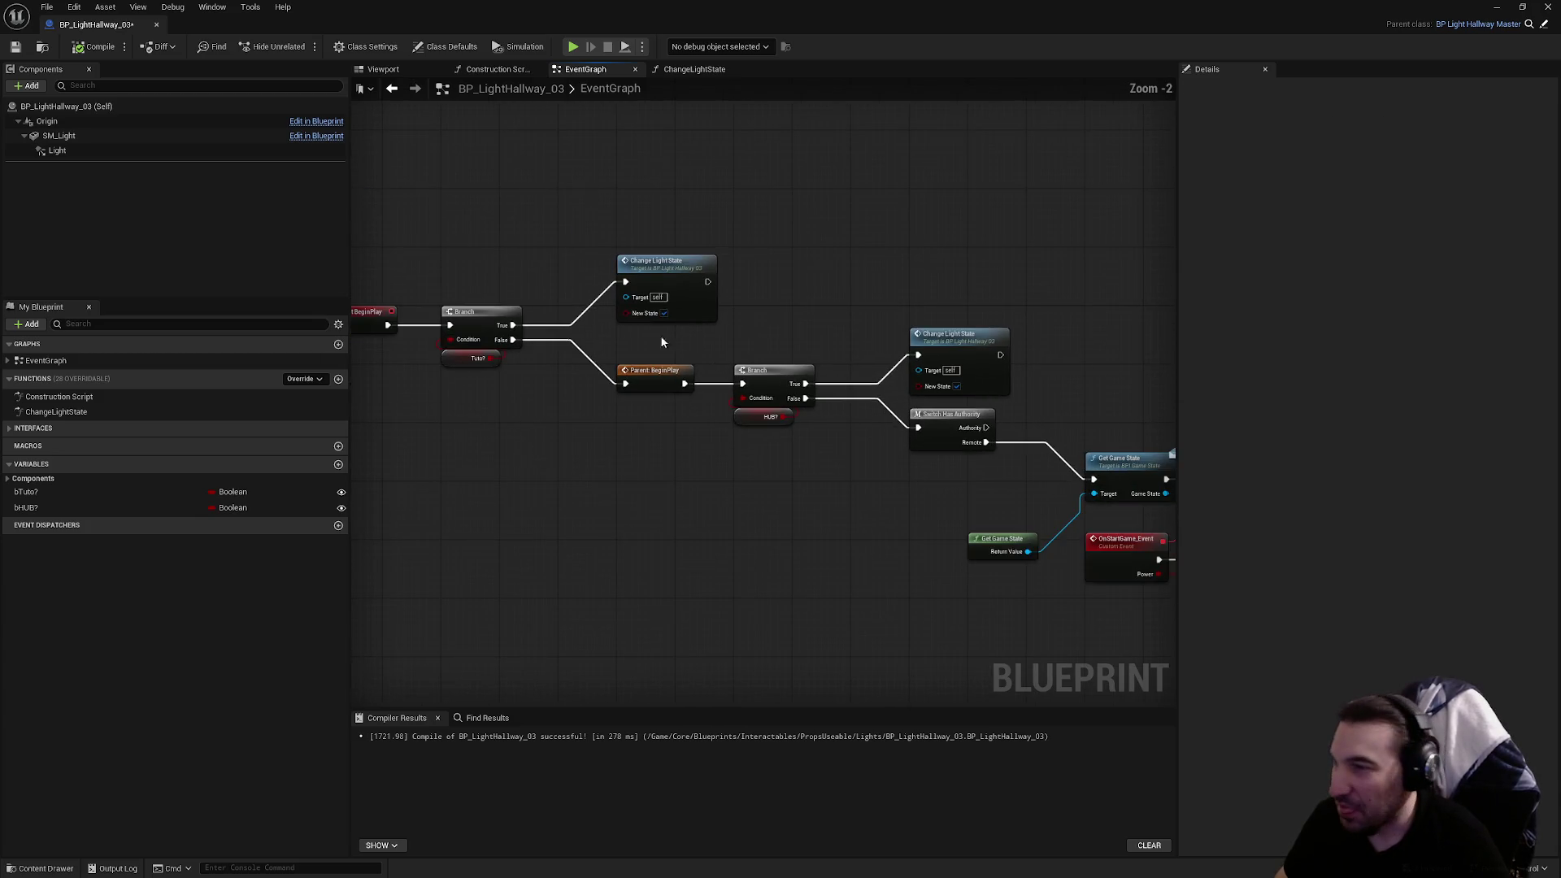
drag(968, 321, 738, 294)
scroll(840, 447, up, 2)
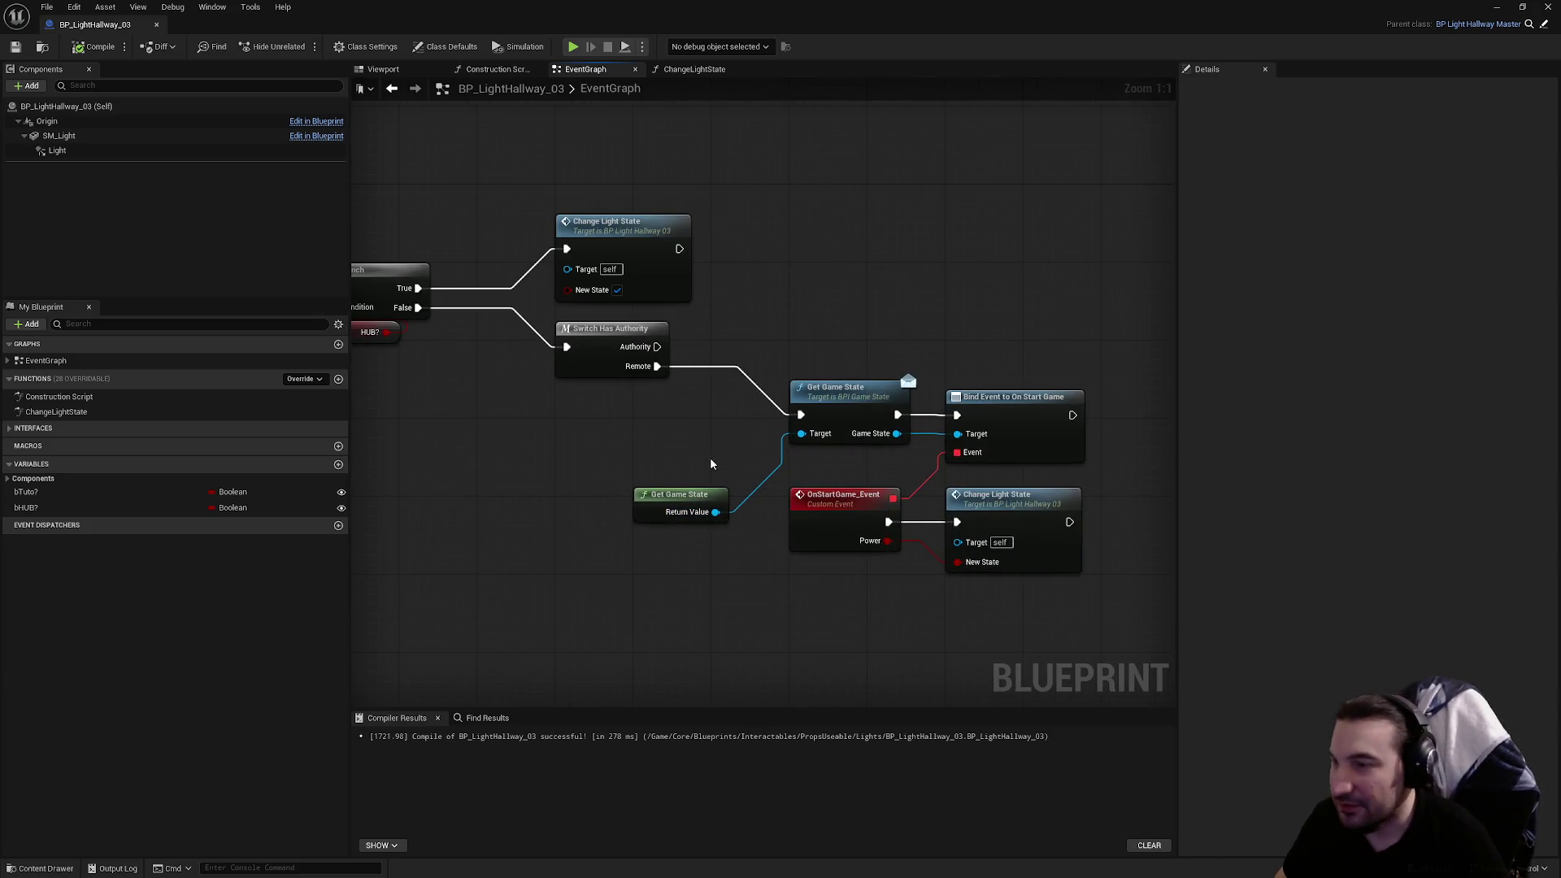
drag(785, 531, 1068, 656)
drag(814, 512, 814, 522)
drag(657, 514, 660, 445)
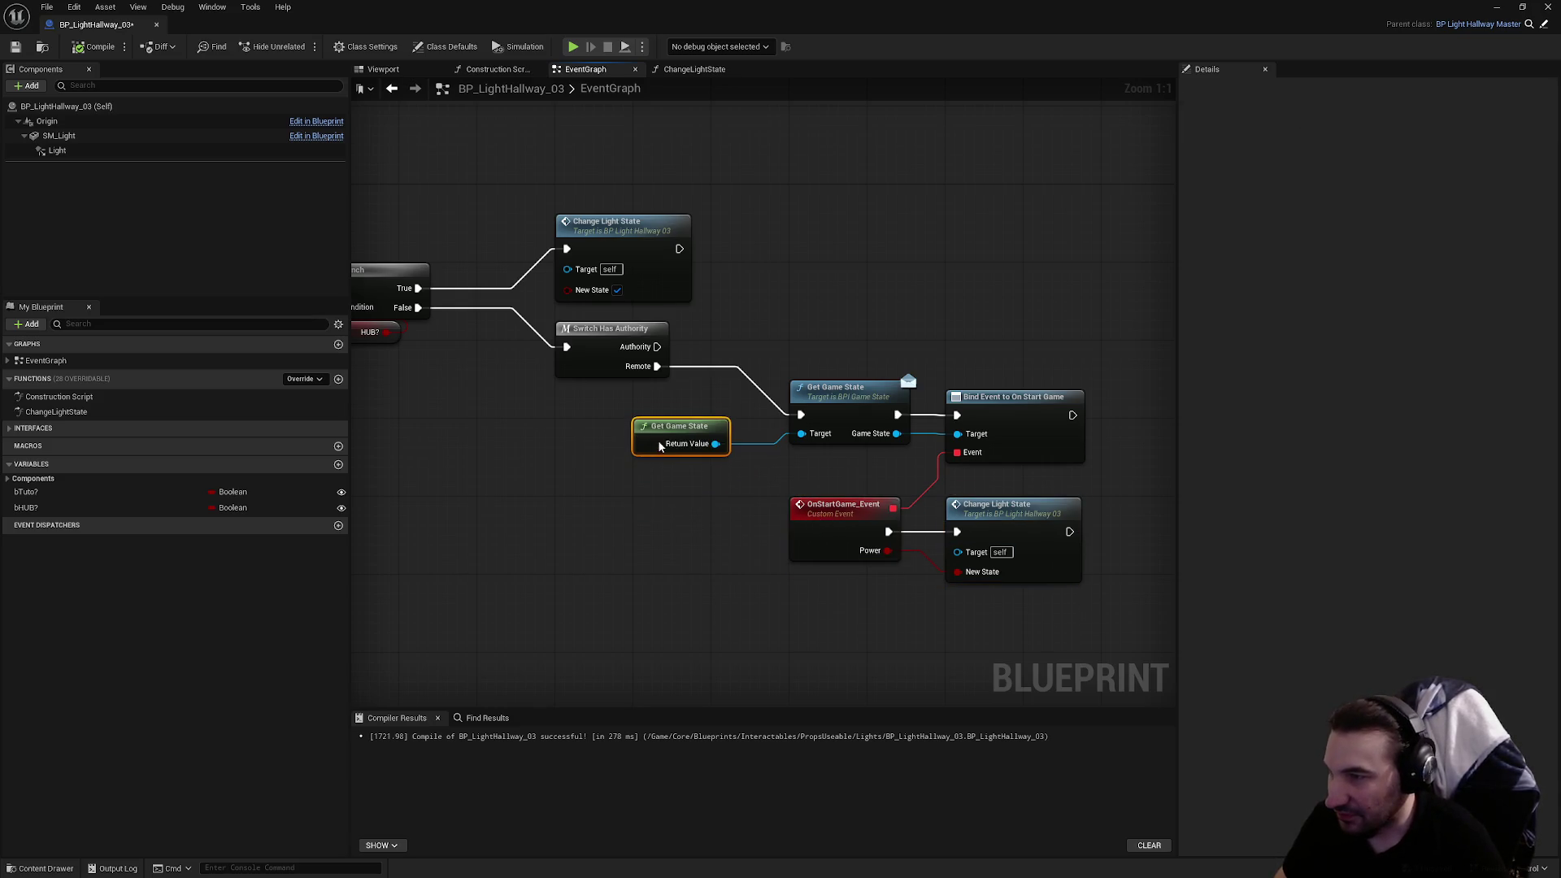
key(ctrl+s)
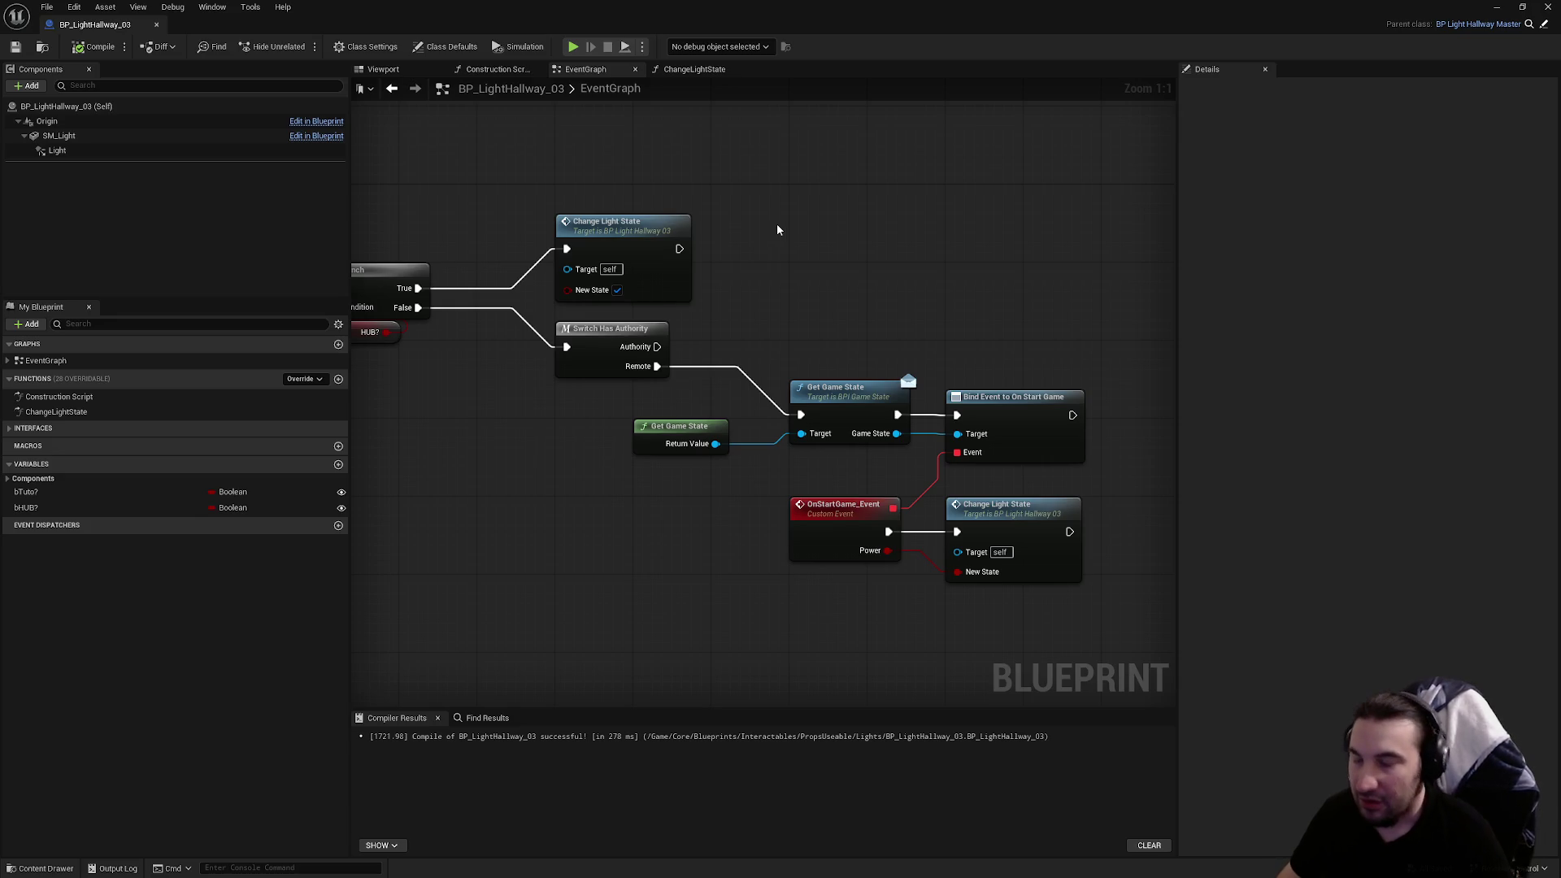
scroll(774, 226, down, 2)
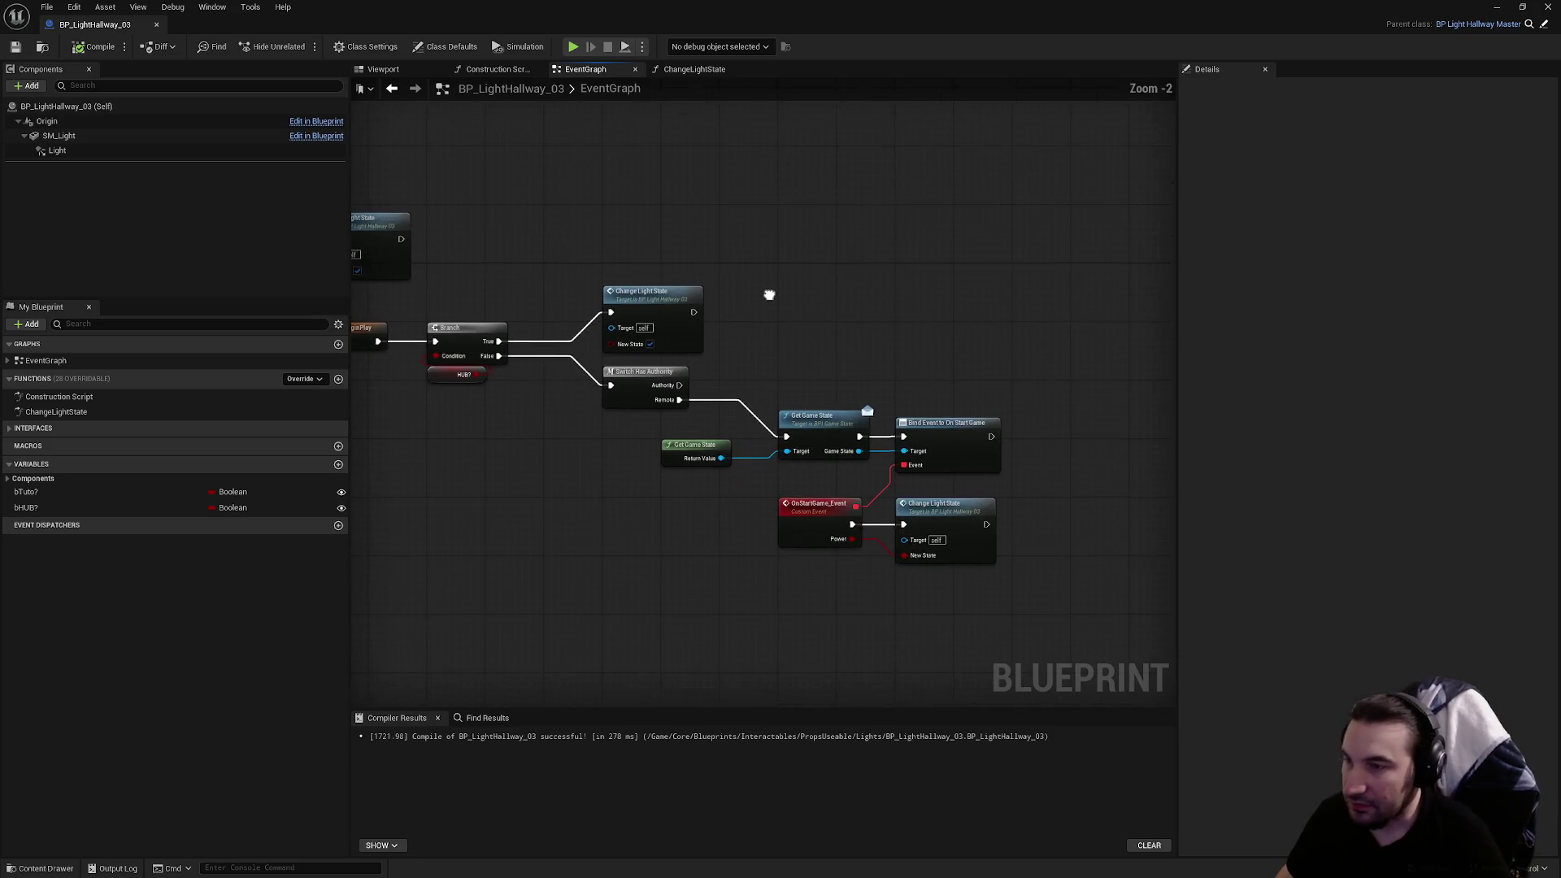
mouse_move(730, 344)
mouse_down()
mouse_move(736, 313)
mouse_move(683, 278)
mouse_move(418, 279)
mouse_move(448, 301)
mouse_move(819, 342)
mouse_up()
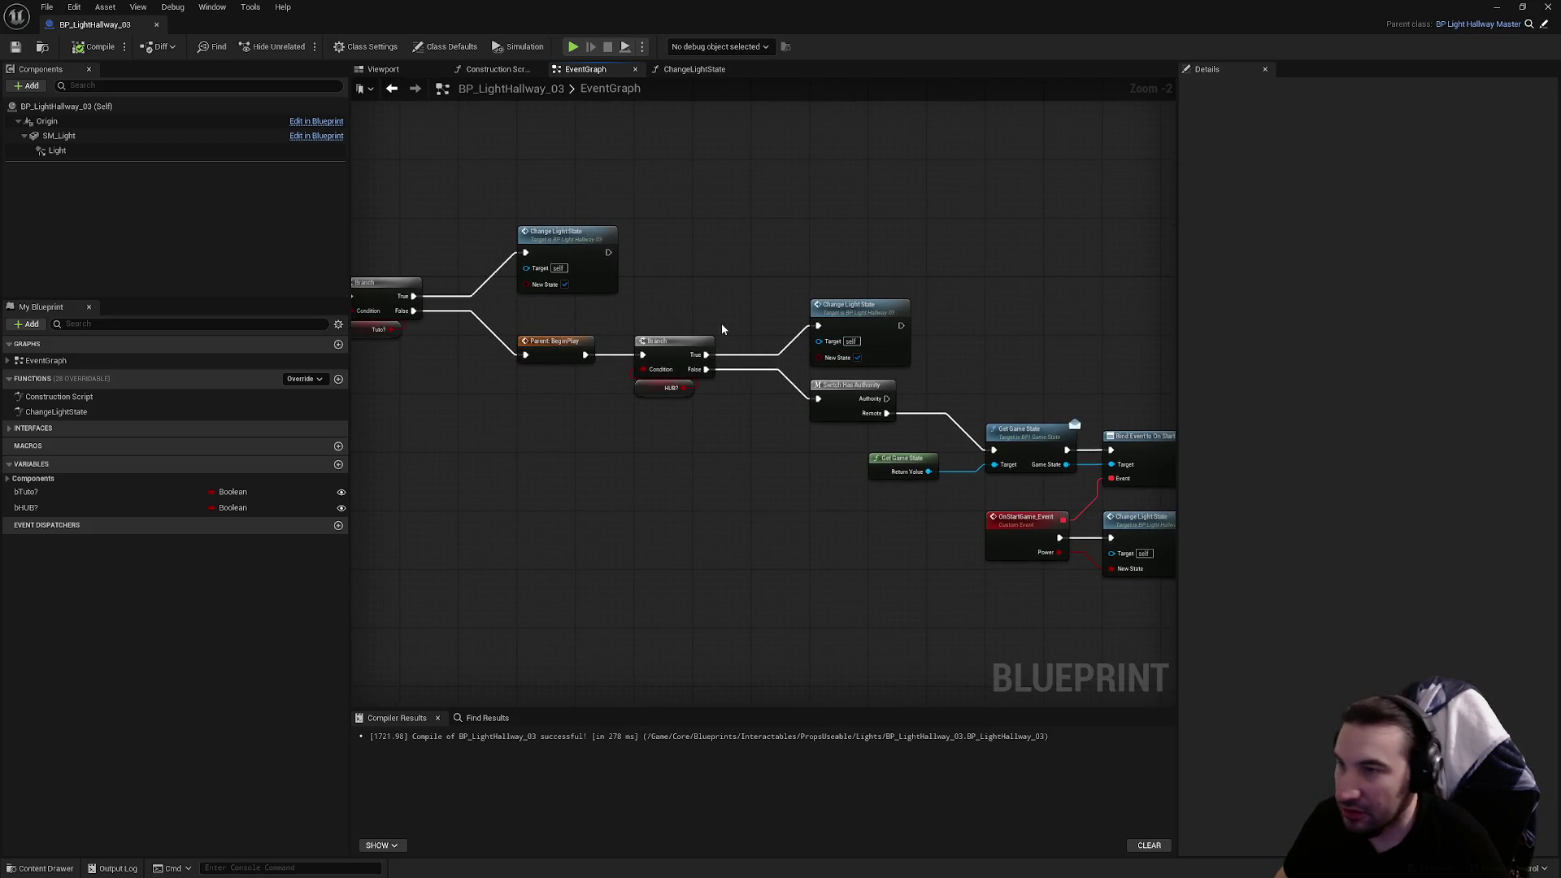
click(1545, 7)
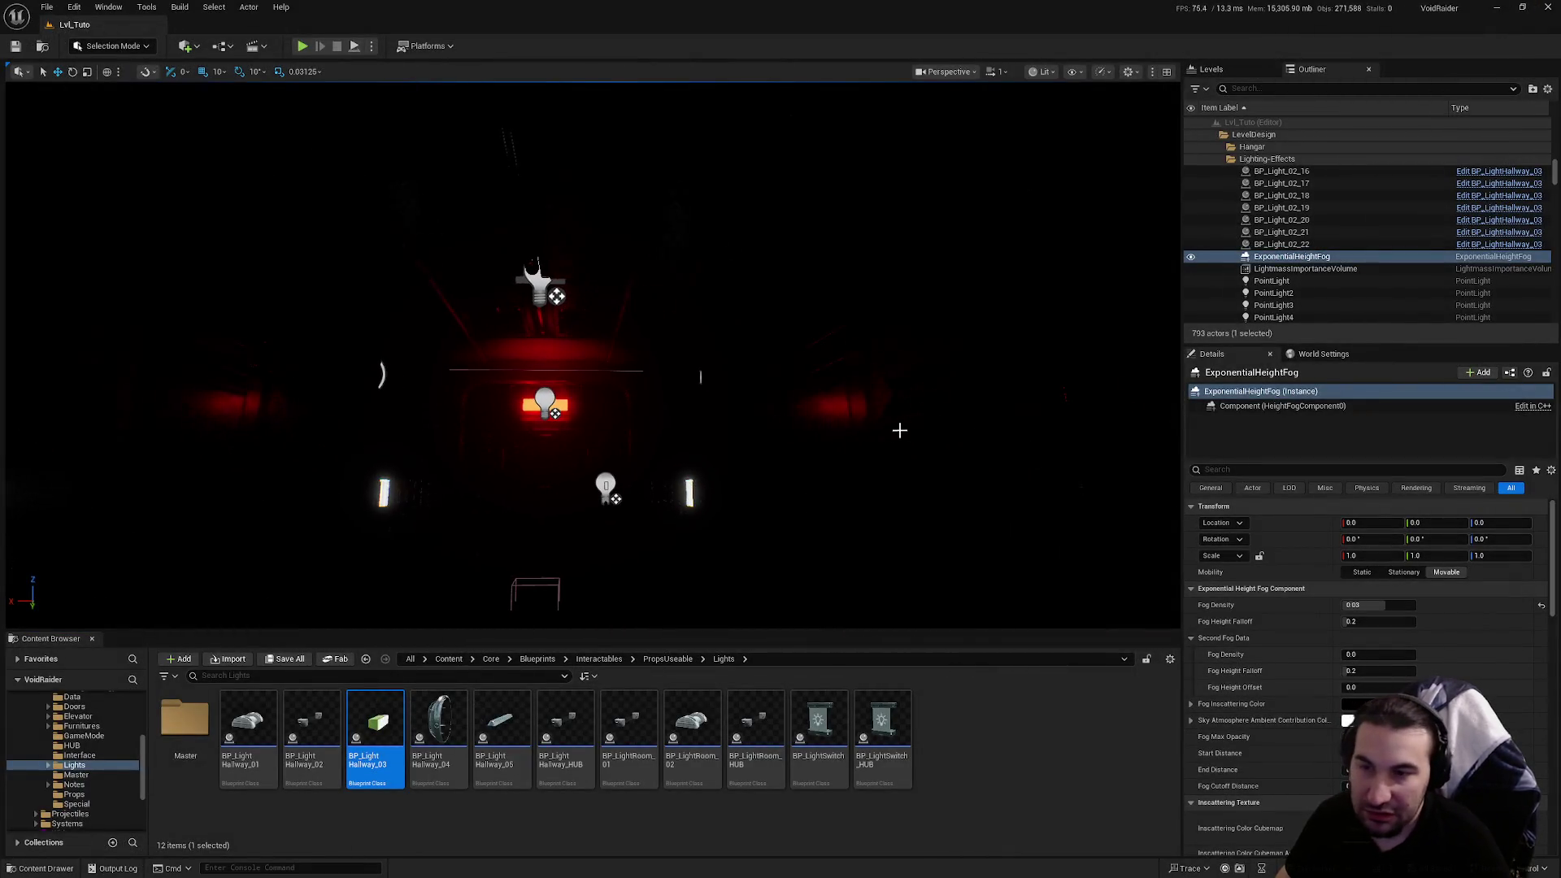
Set BP_LightHallway_02's second Select Float A intensity to 3.0 and compile
mouse_move(820, 447)
mouse_down()
mouse_move(780, 443)
mouse_move(838, 439)
mouse_move(850, 359)
mouse_up()
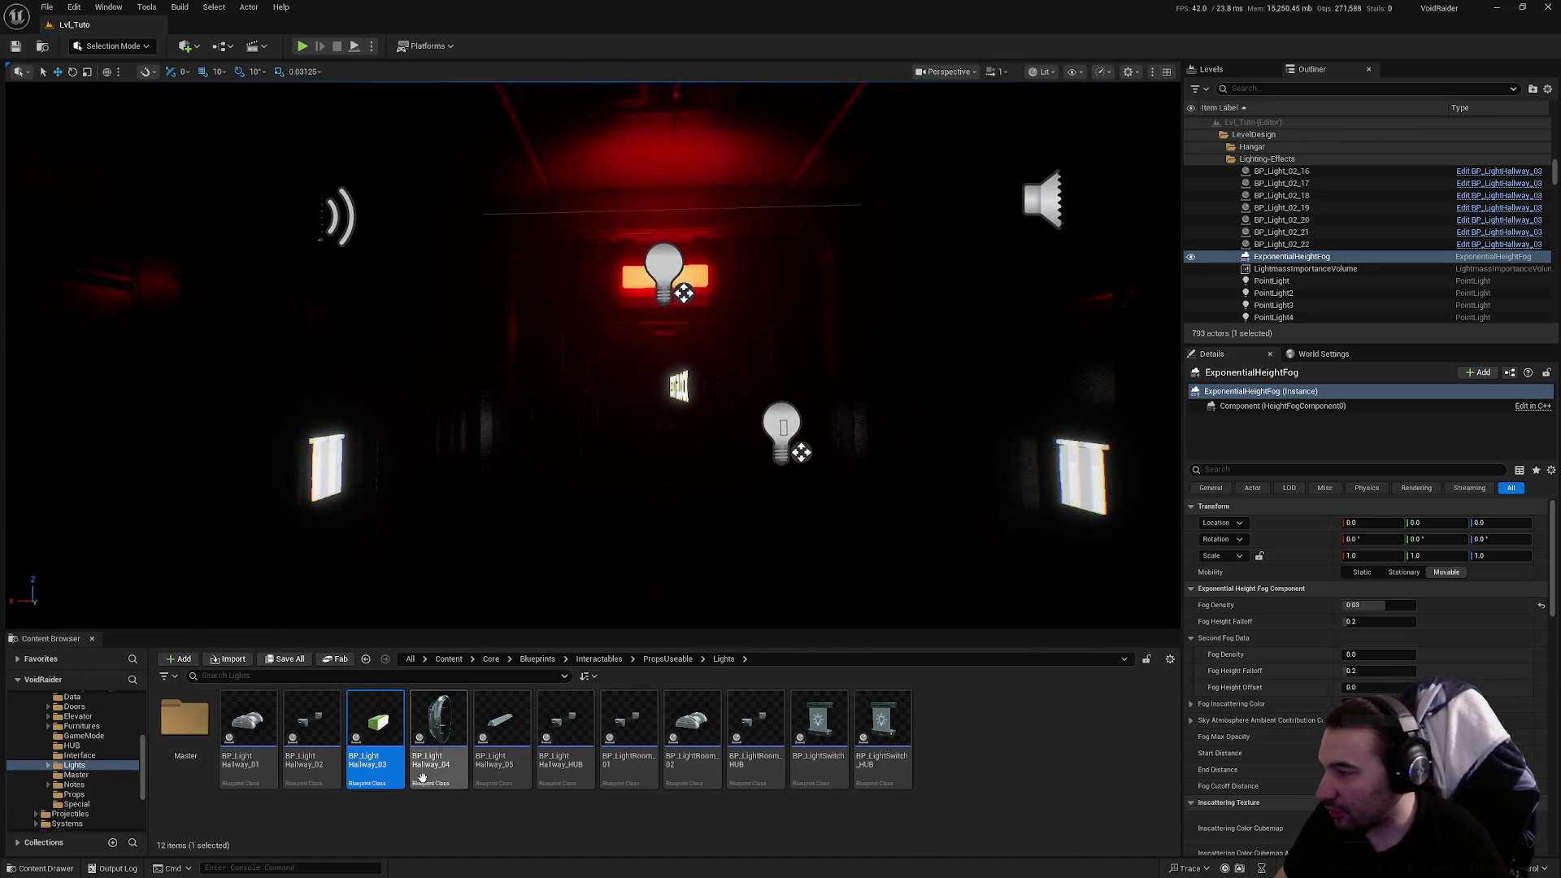
double_click(332, 749)
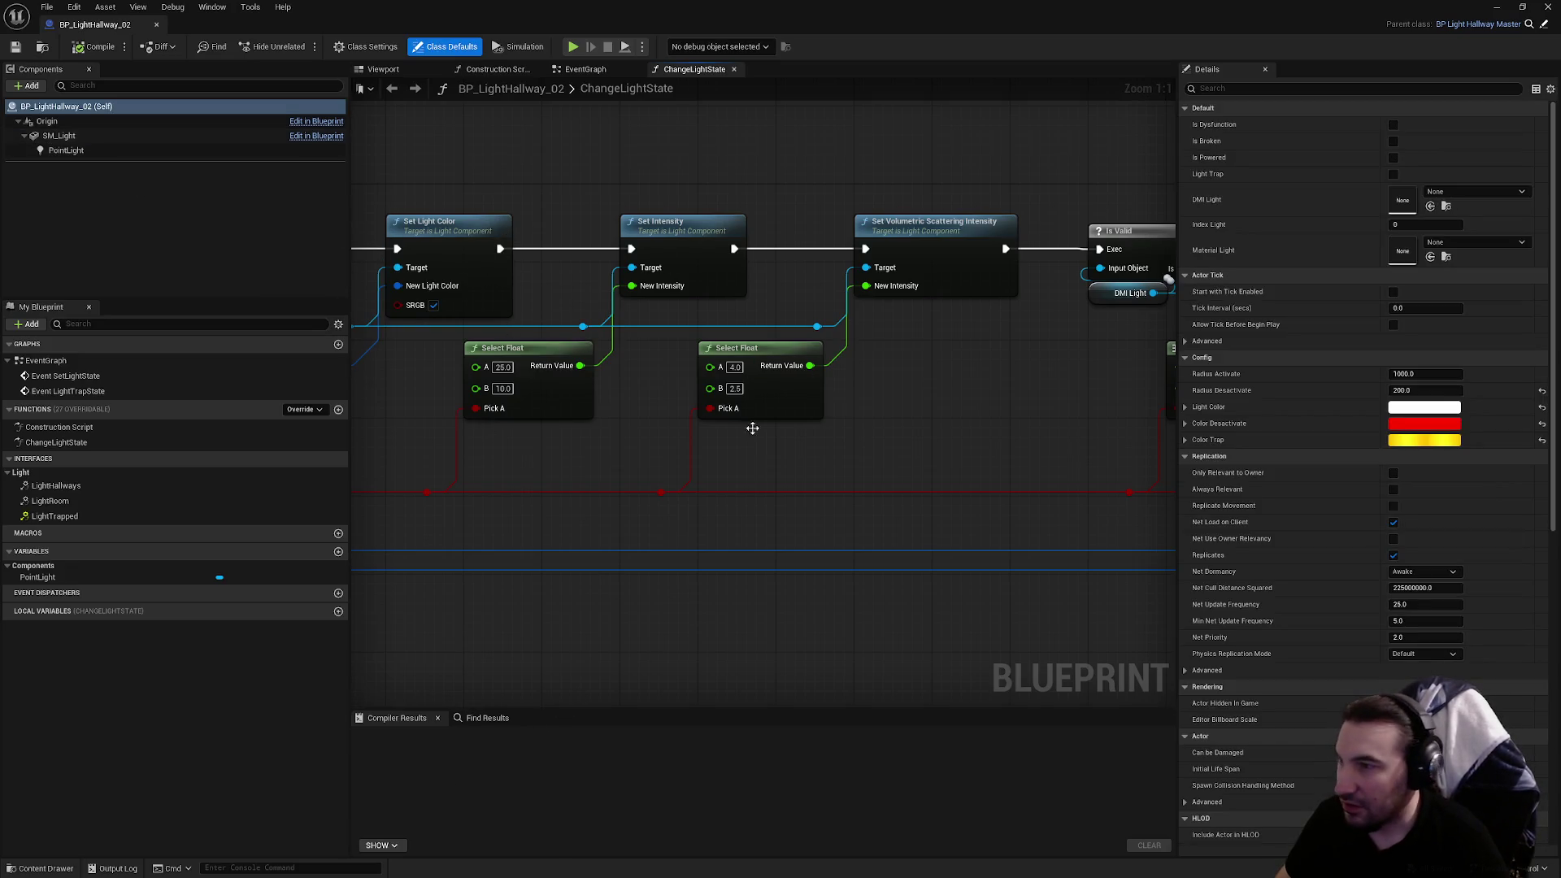
click(734, 368)
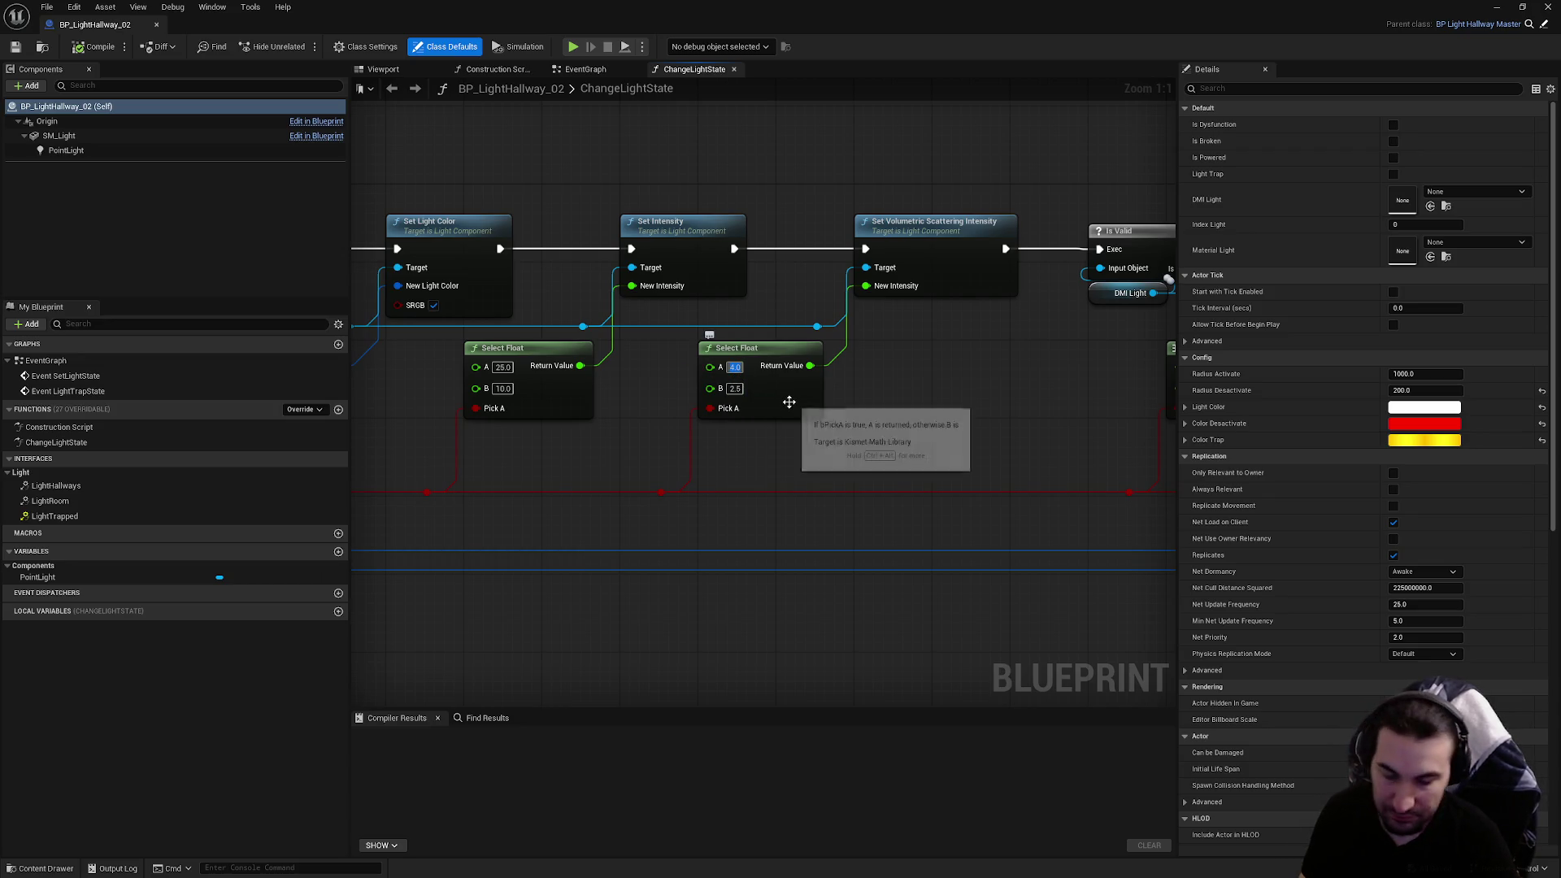
text(3)
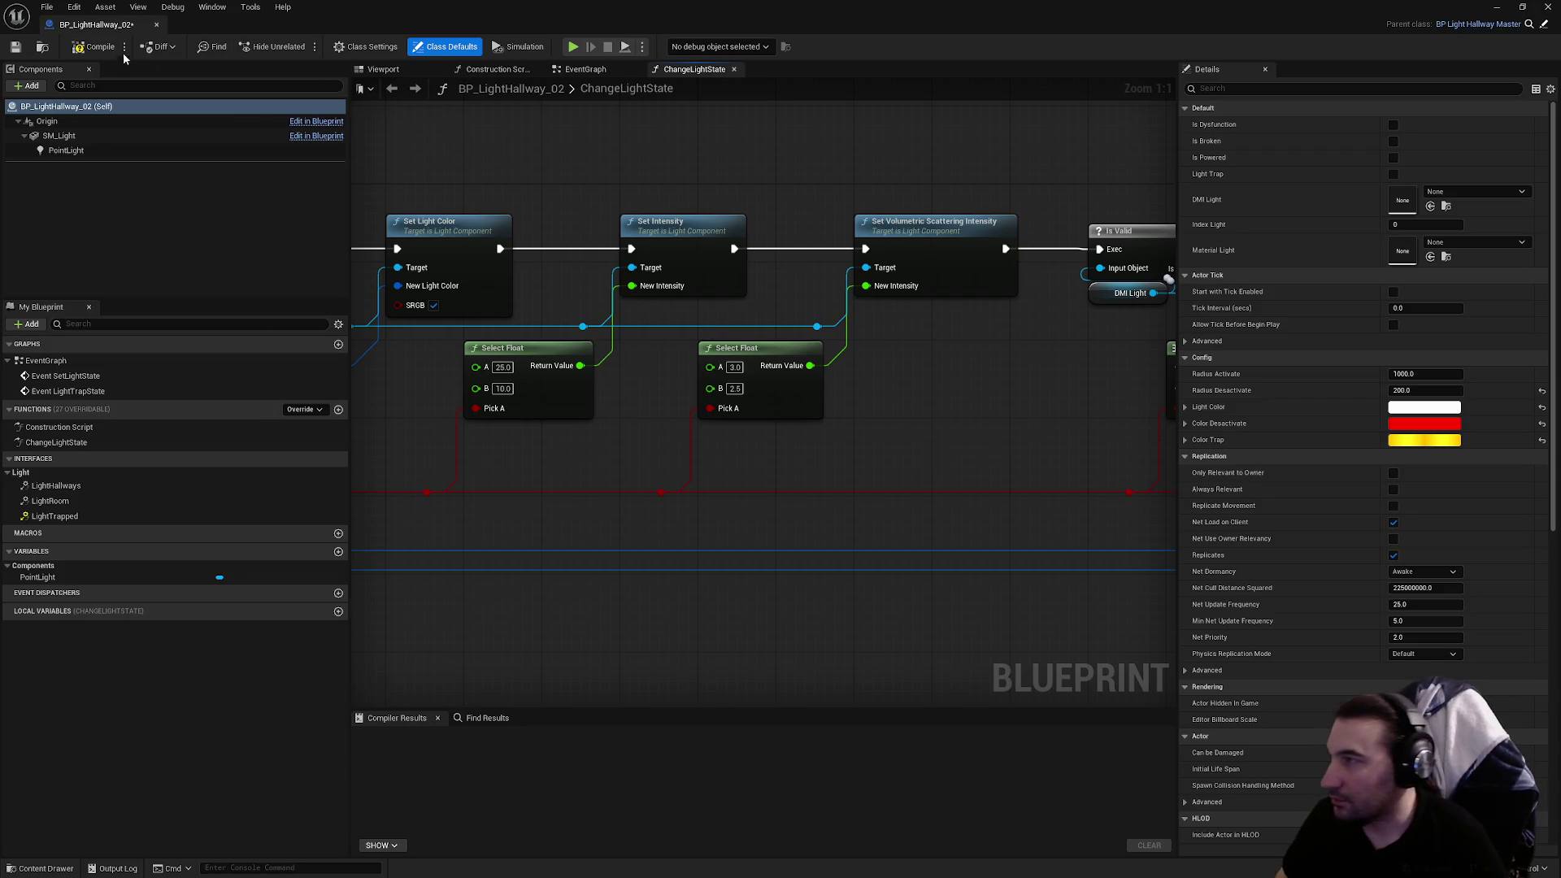
click(93, 52)
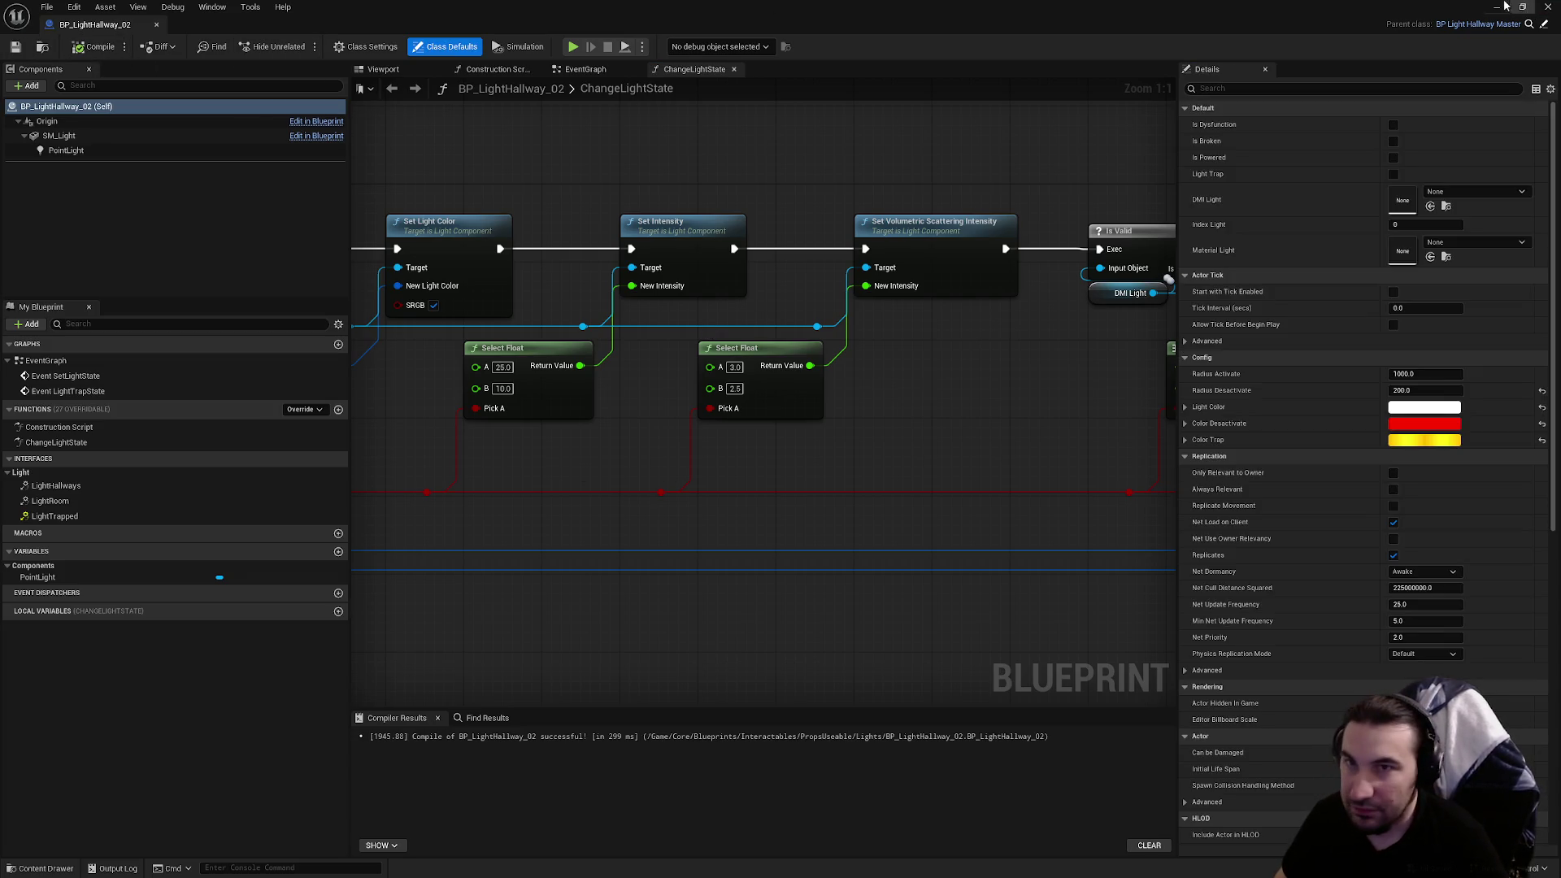
click(1541, 10)
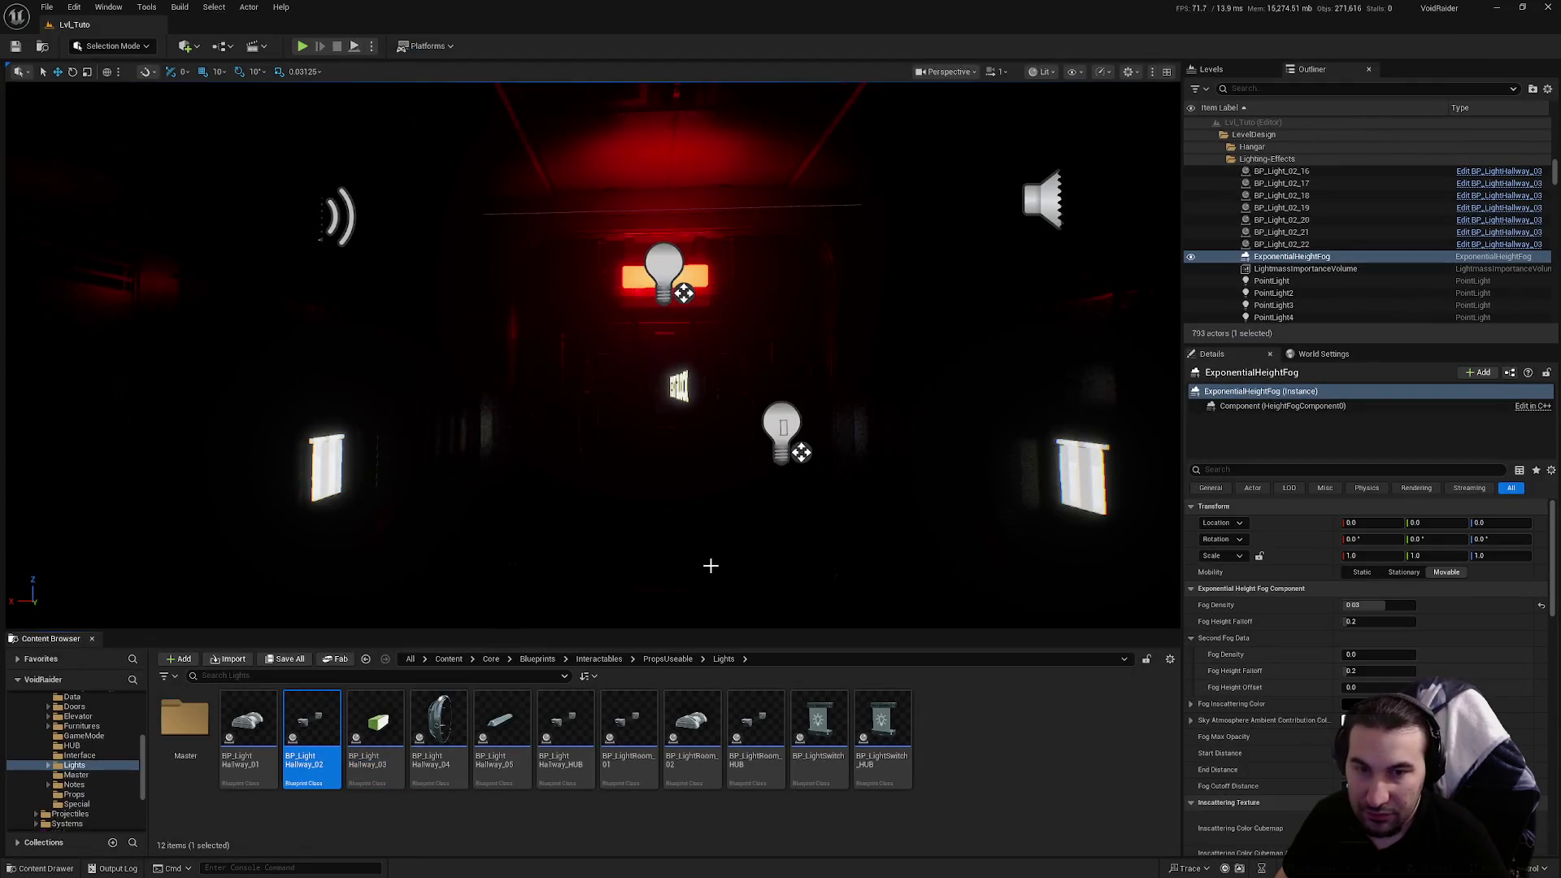
Set BP_LightHallway_01's second intensity value to 3.0, compile, and tidy the Select node
double_click(248, 723)
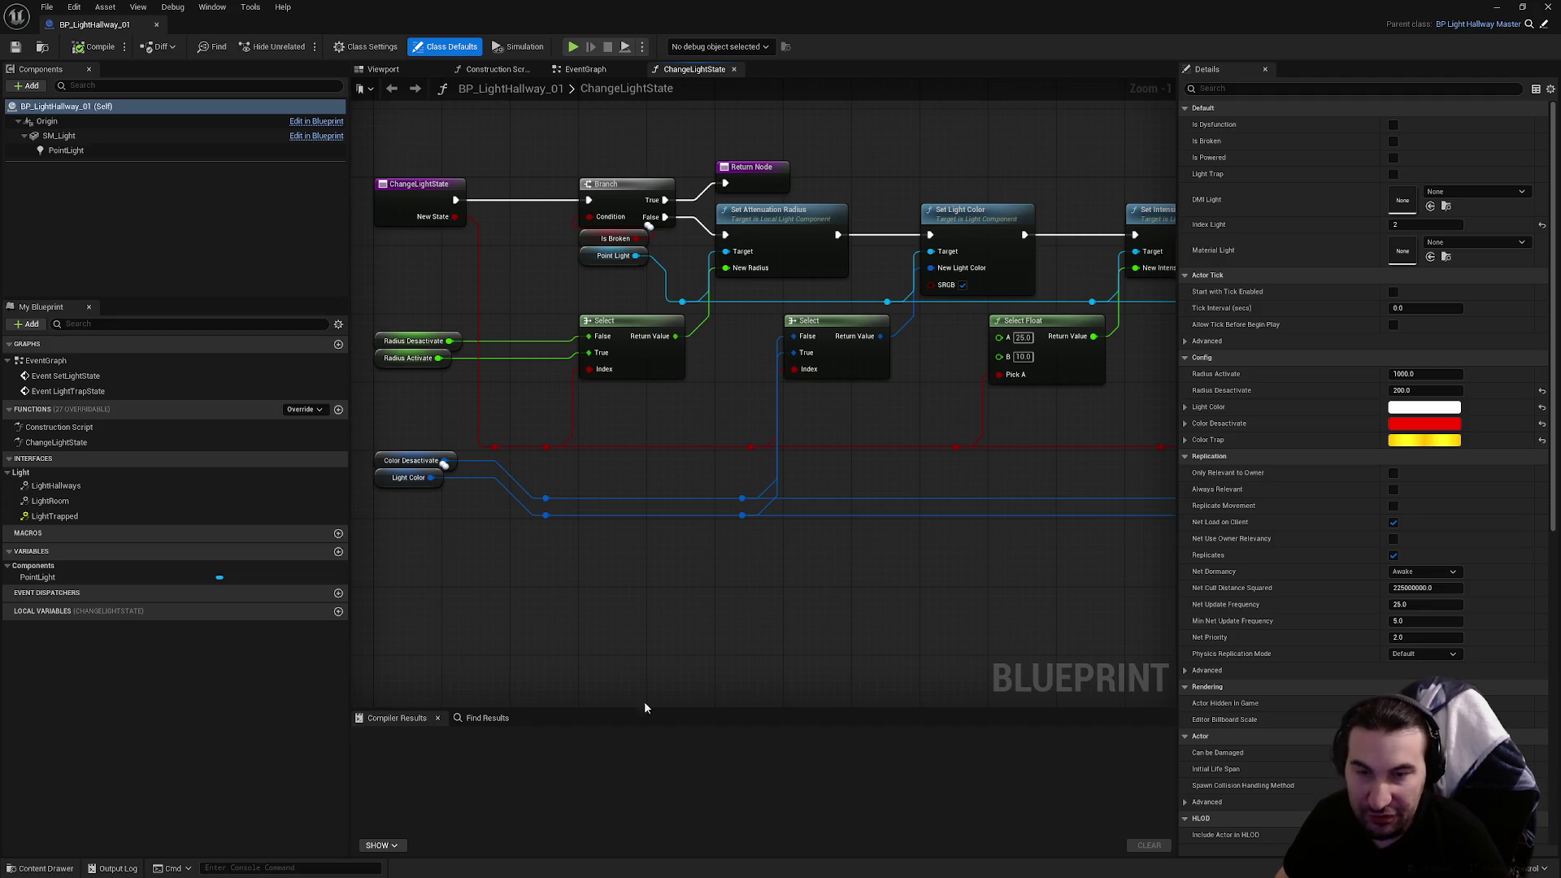
mouse_move(717, 397)
mouse_down()
mouse_move(662, 398)
mouse_move(718, 417)
mouse_move(690, 432)
mouse_move(810, 392)
mouse_up()
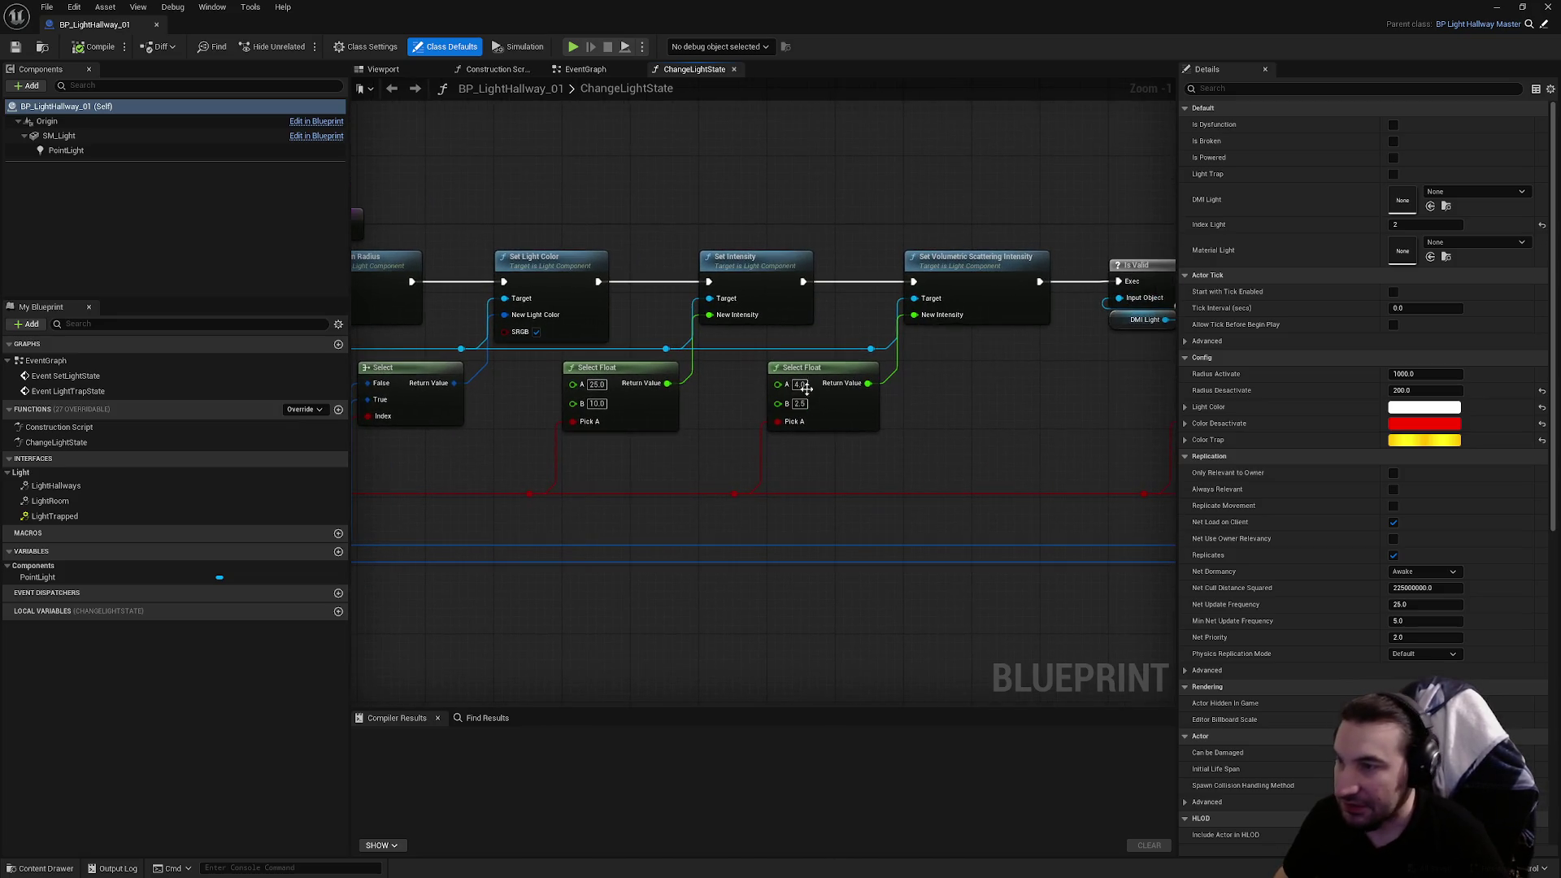
text(3)
key(Return)
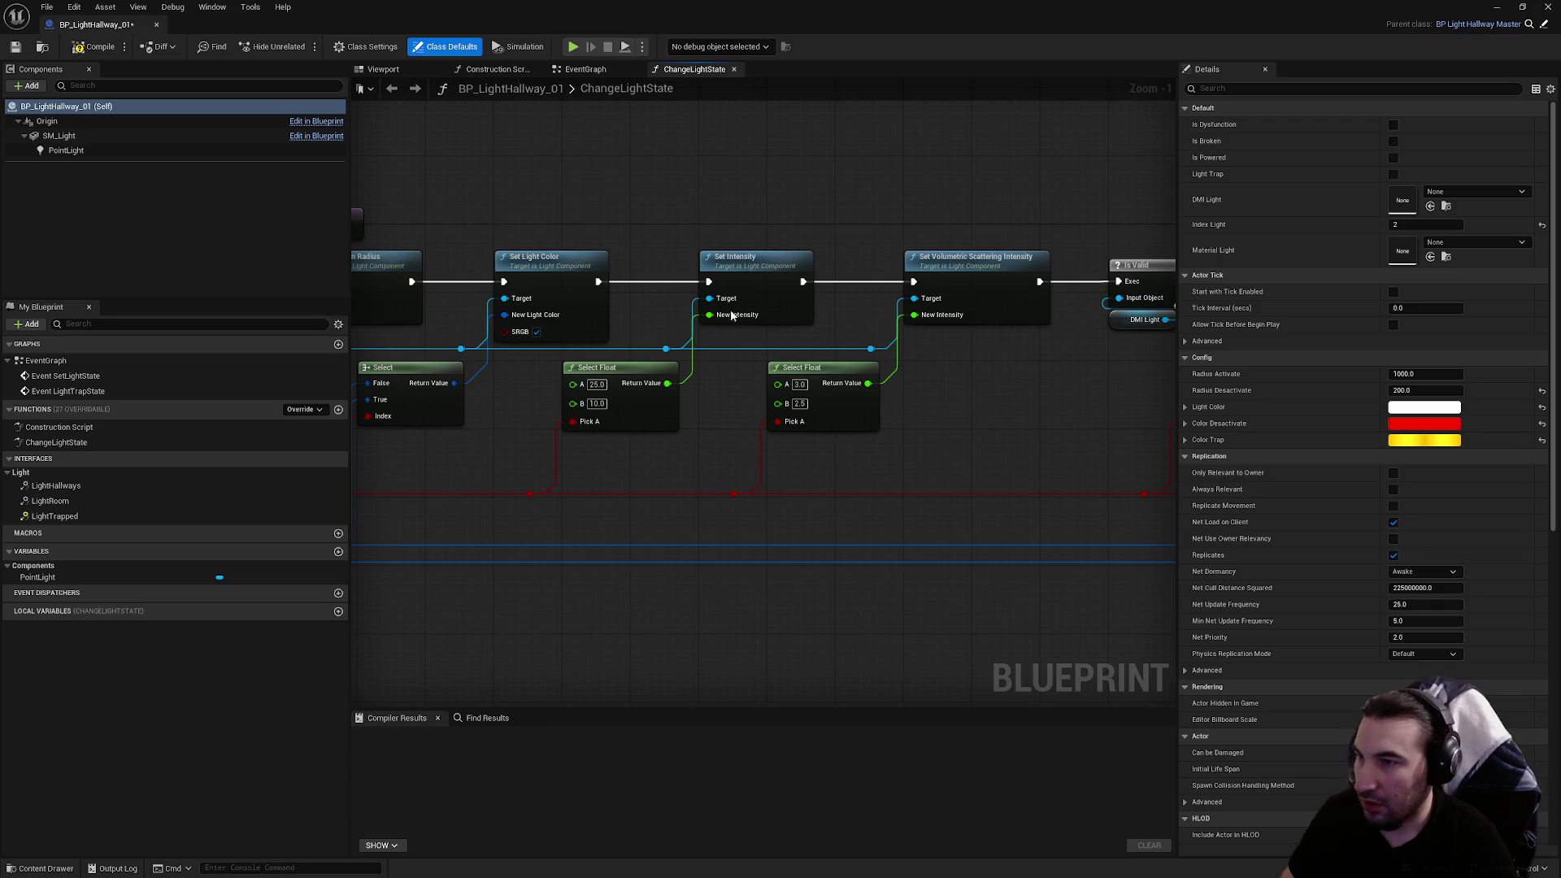
click(68, 48)
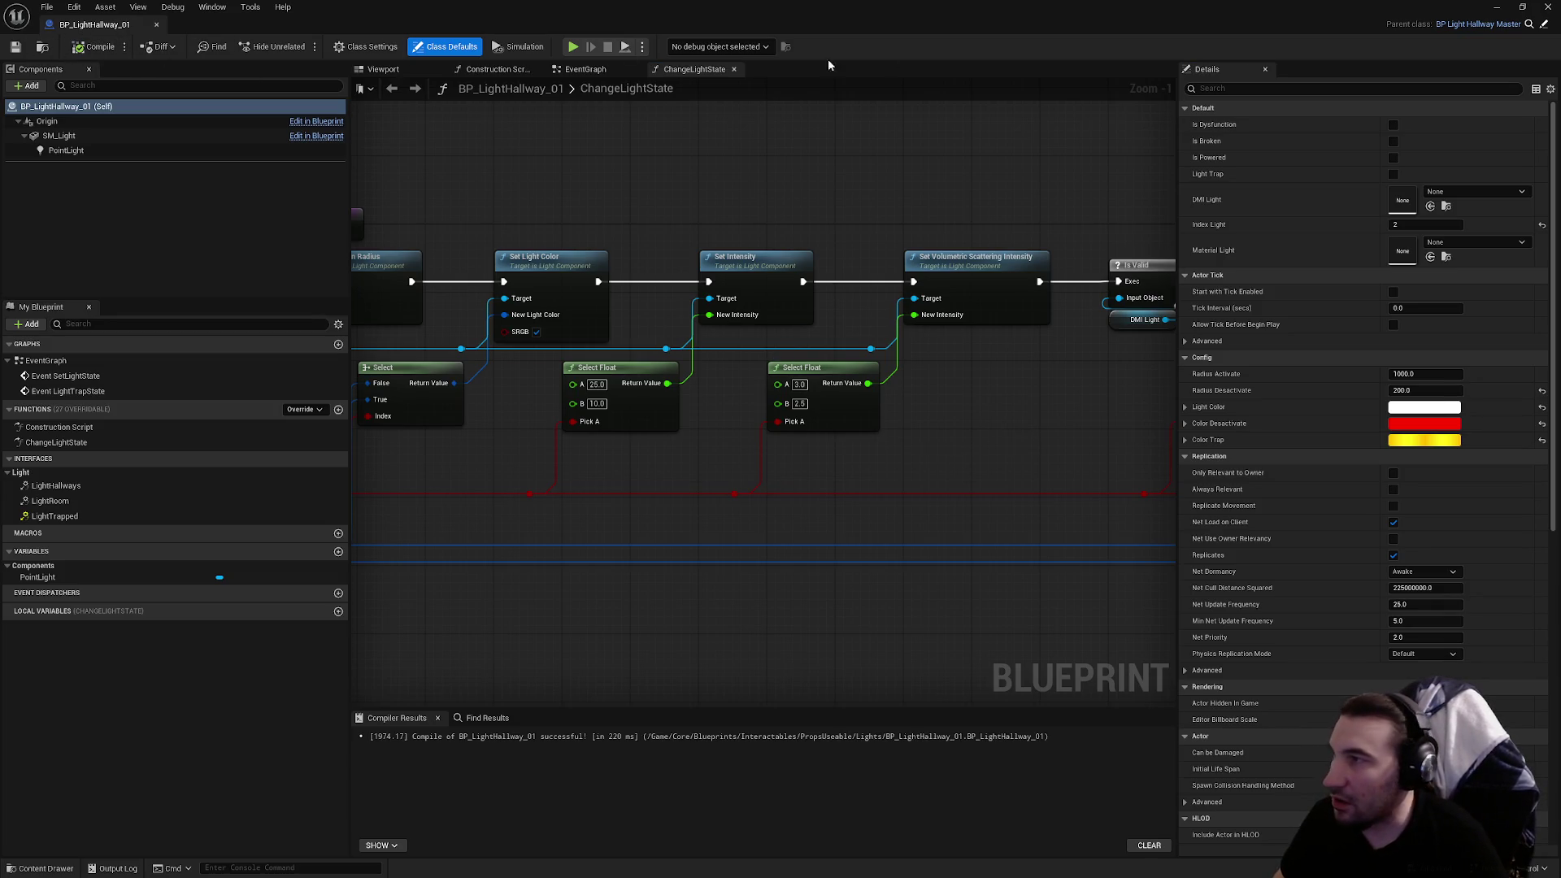
drag(1023, 183, 637, 188)
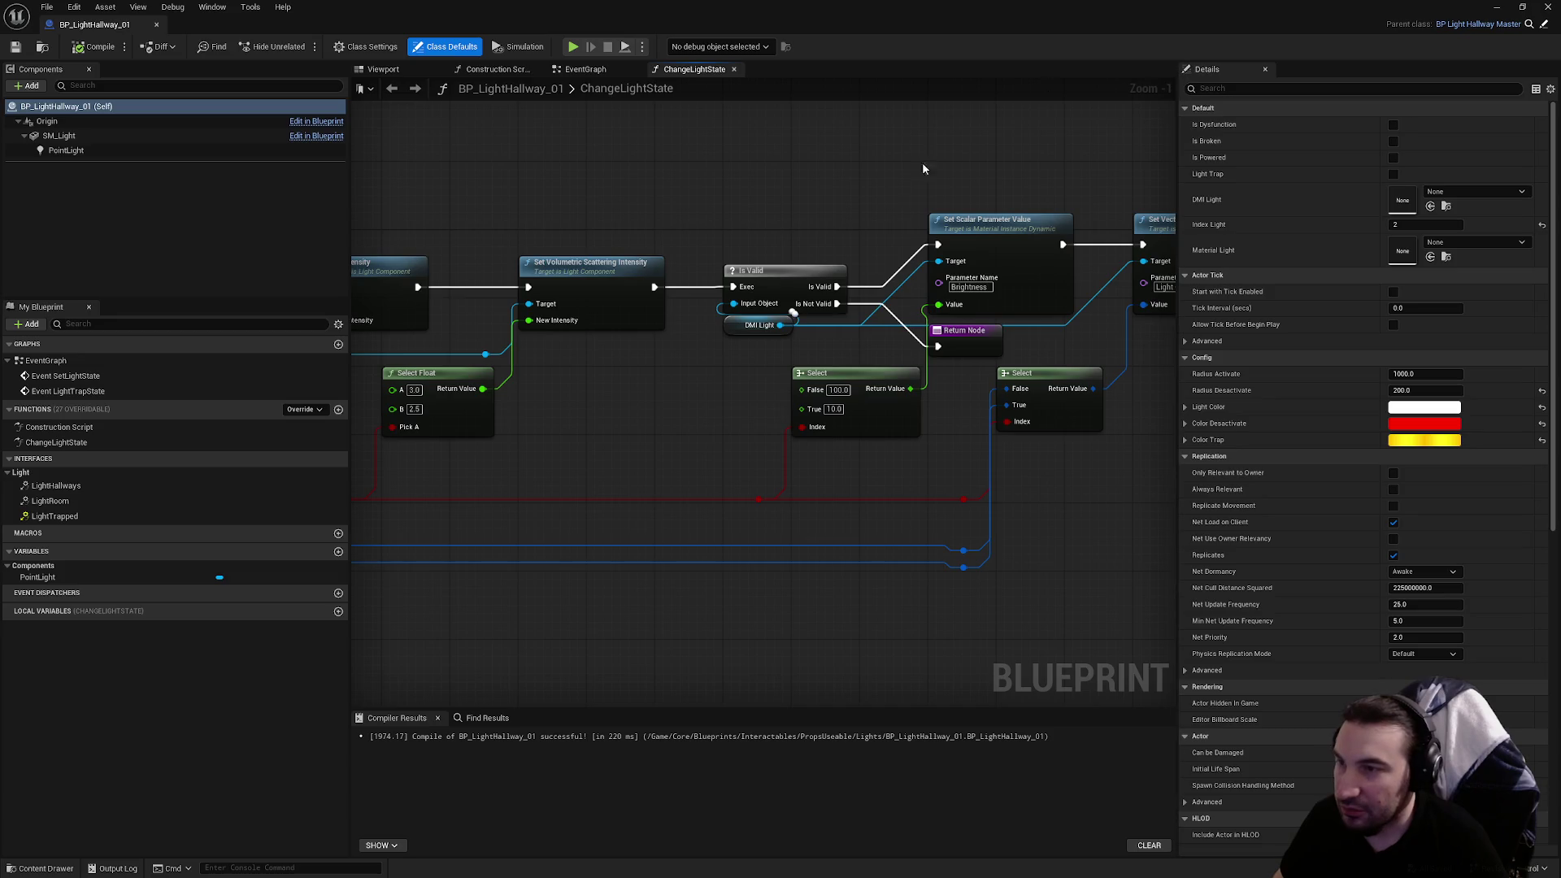
drag(855, 547, 853, 544)
key(Left)
key(Left)
key(Left)
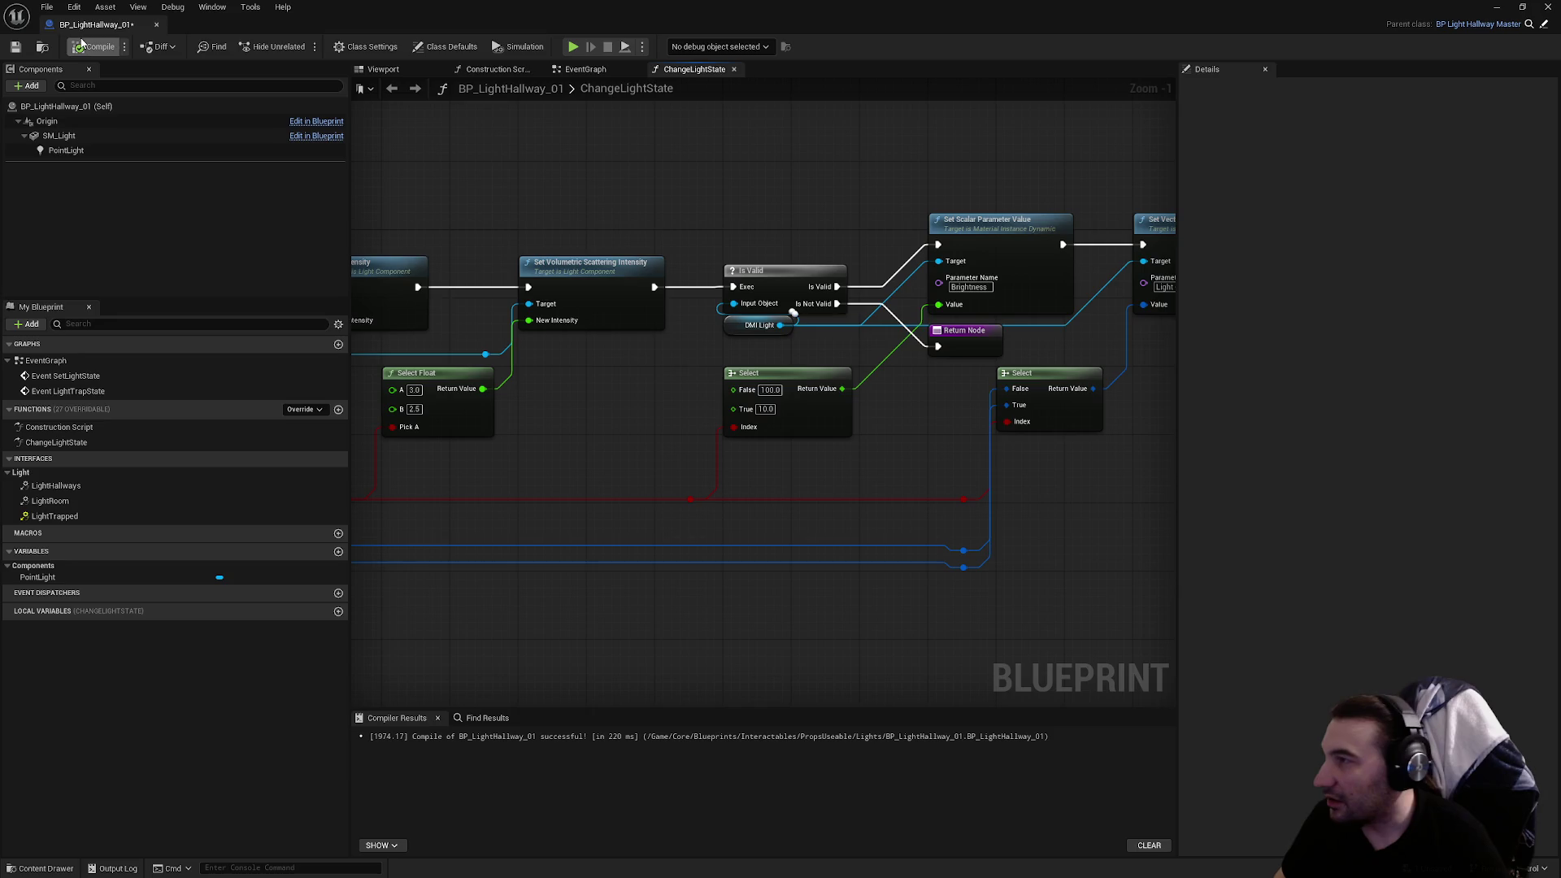
click(1546, 6)
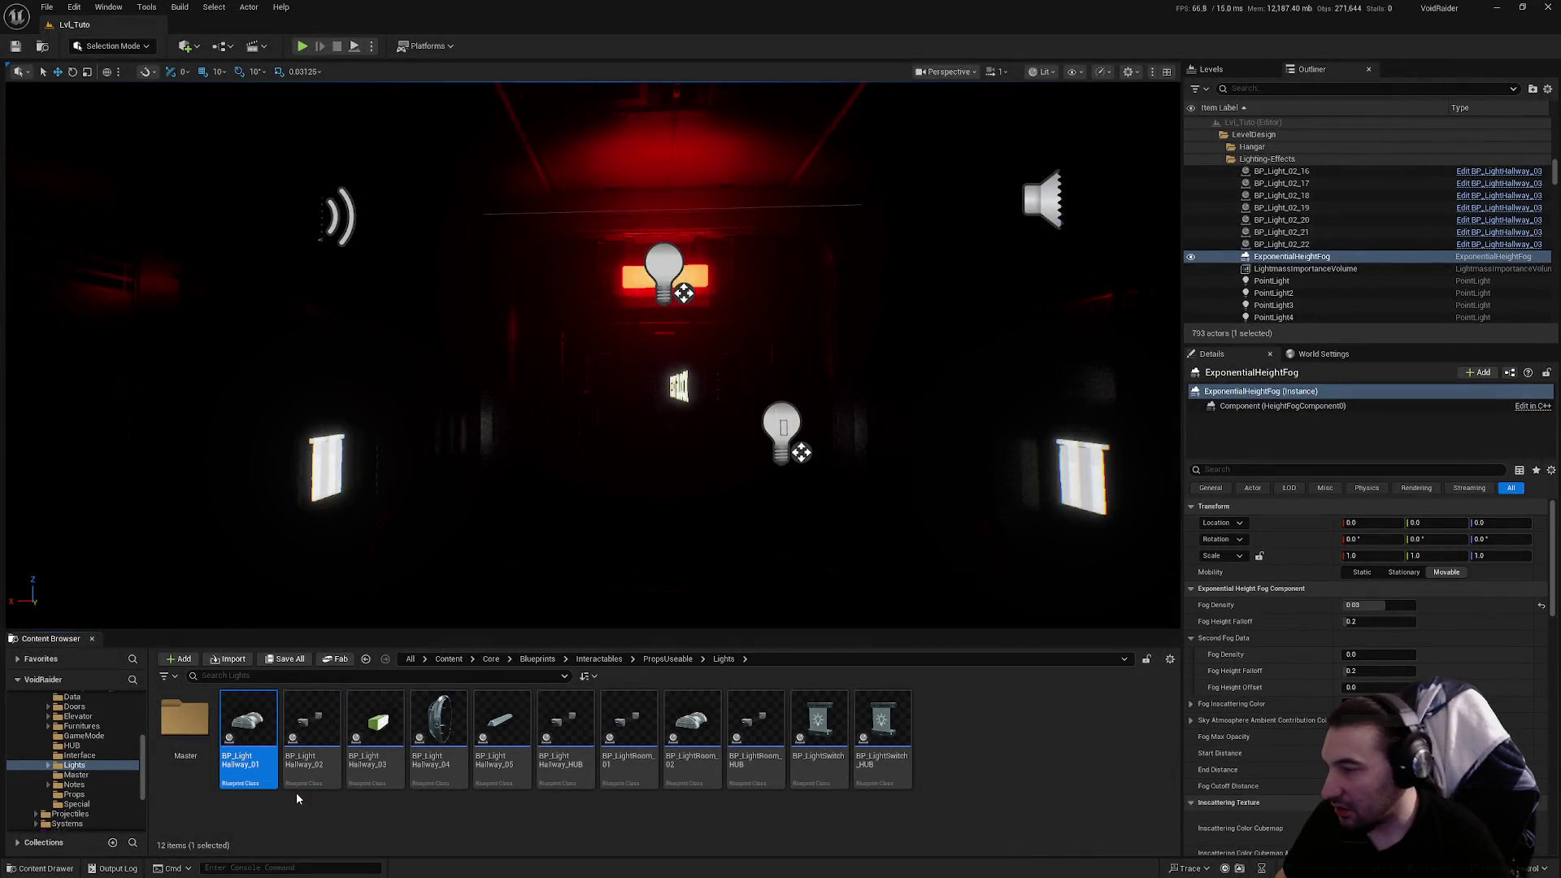
Open BP_LightHallway_04, set its second intensity Select value to 3.0, and compile
click(312, 732)
click(375, 732)
click(439, 732)
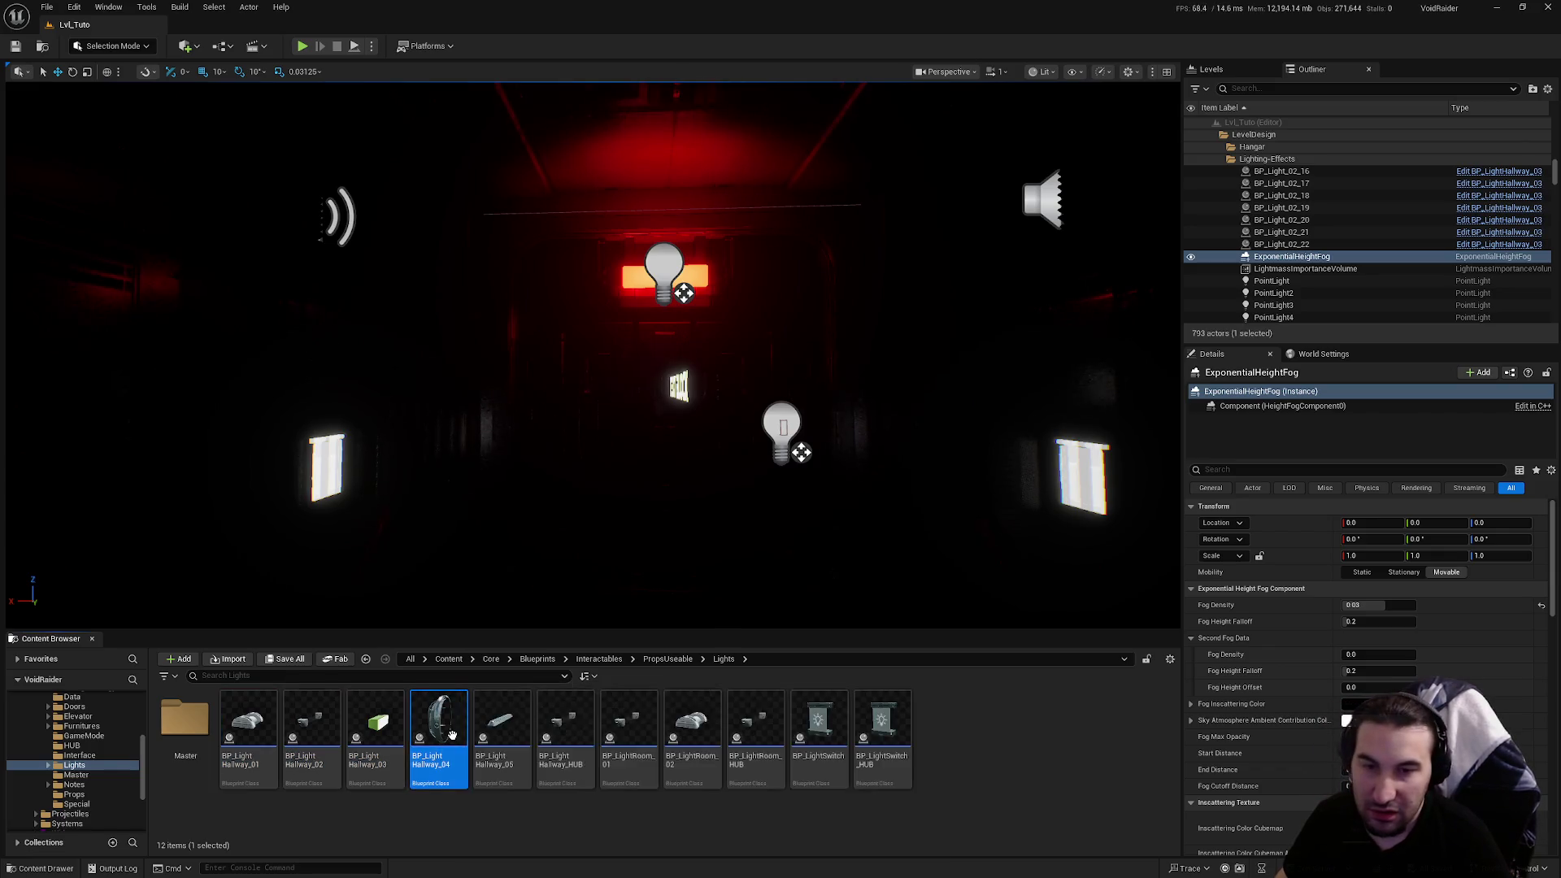
double_click(452, 736)
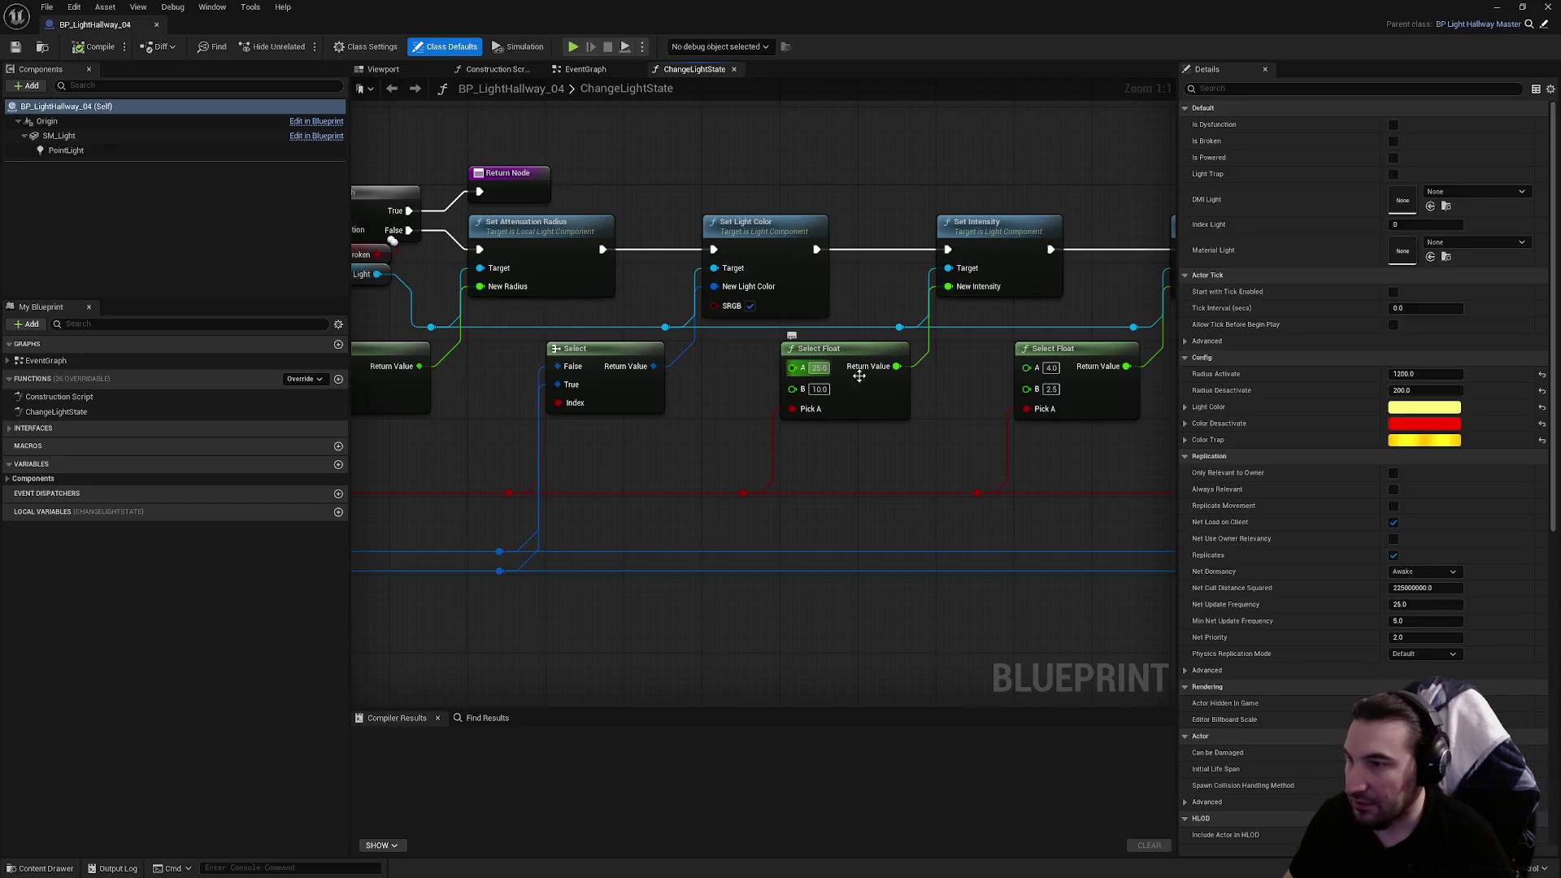
text(3)
key(Return)
click(17, 49)
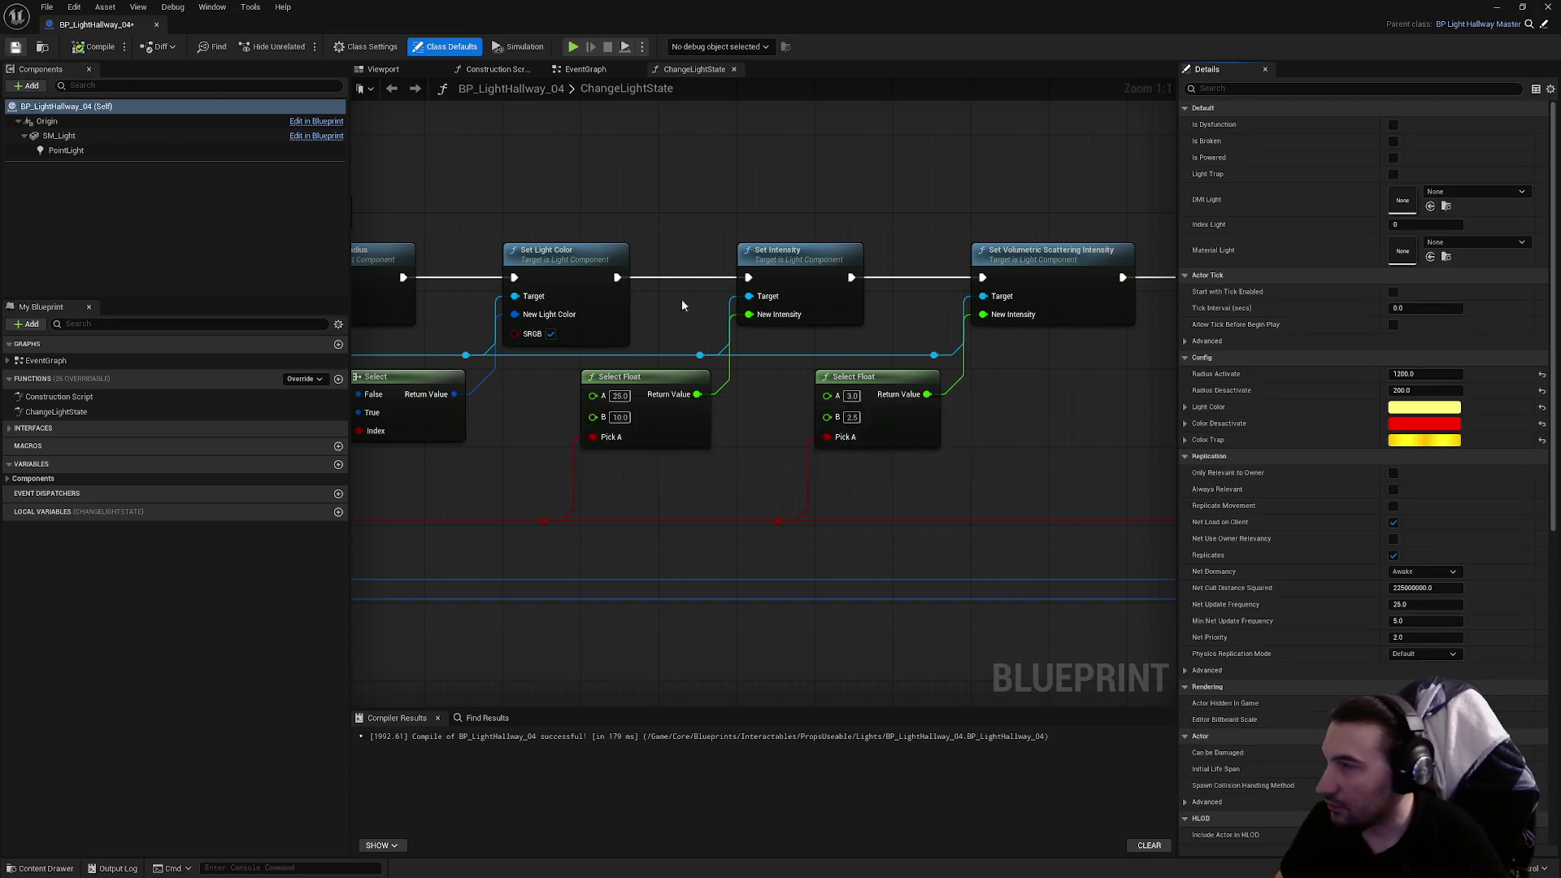
Align BP_LightHallway_04's Select node and reroute under Is Valid, then recompile and save
drag(964, 411, 537, 364)
mouse_move(764, 377)
mouse_down()
mouse_move(873, 475)
mouse_move(944, 498)
mouse_move(871, 487)
mouse_move(828, 523)
mouse_up()
key(f)
click(894, 449)
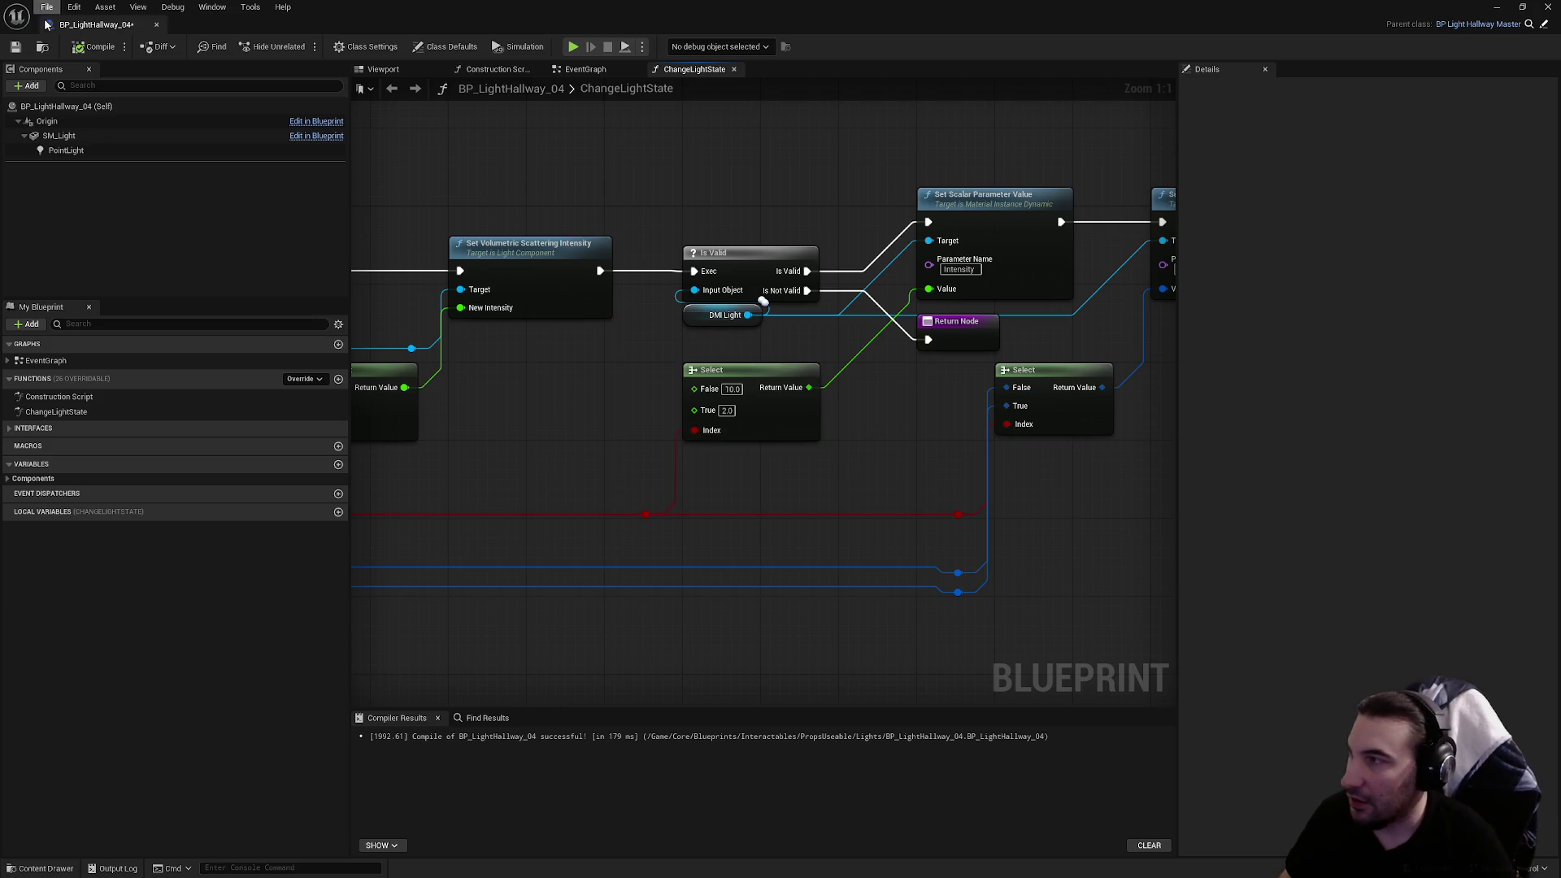
click(84, 49)
click(15, 46)
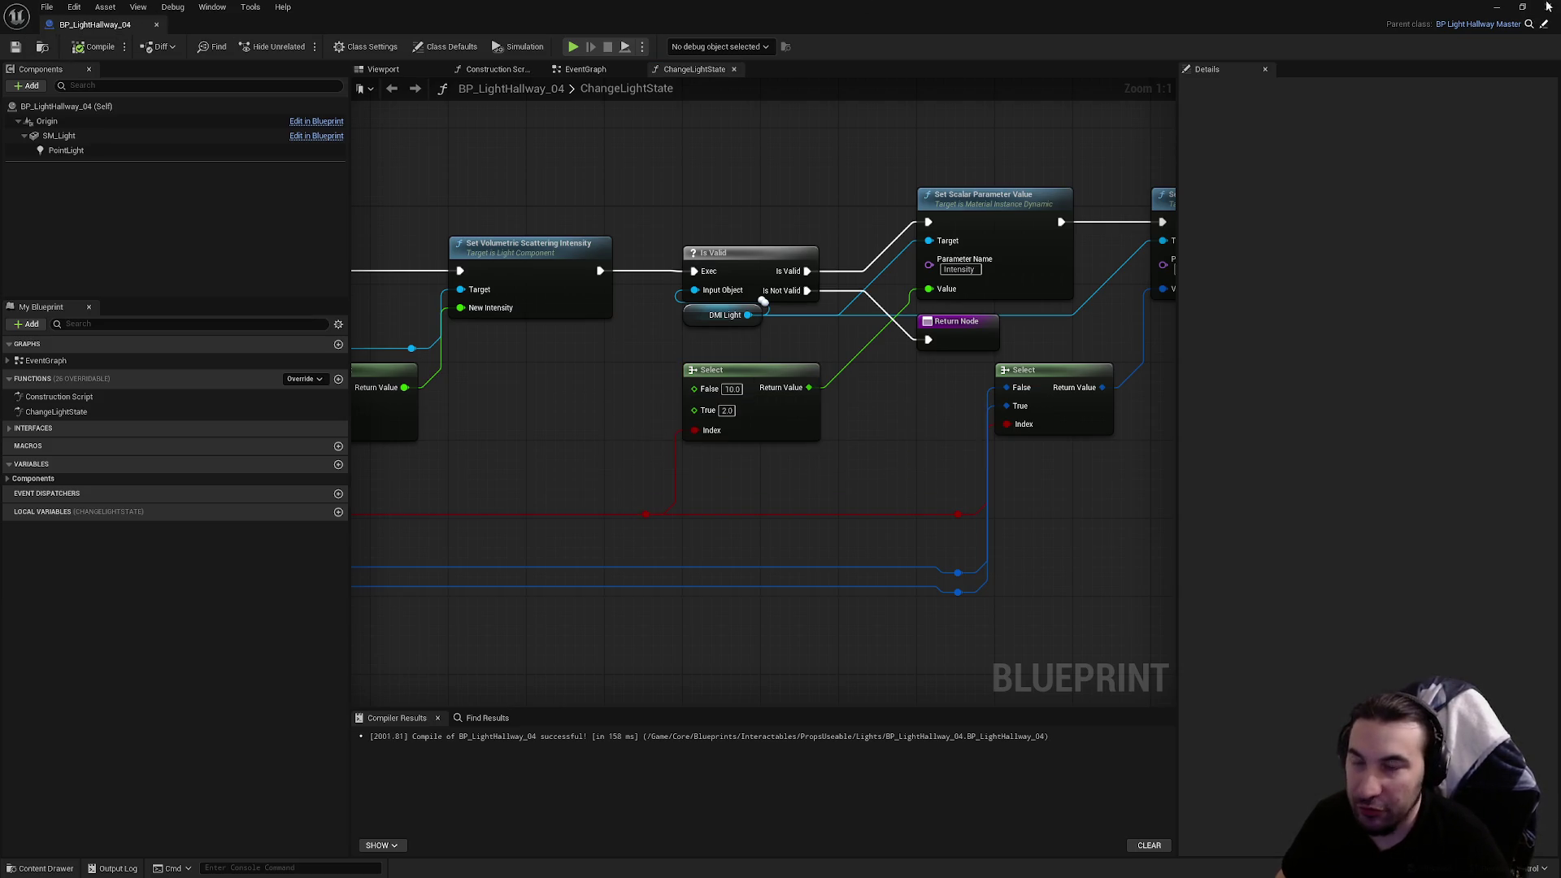
click(1549, 6)
In BP_LightHallway_05, shift the intensity Select node and reroute left, then compile
double_click(522, 725)
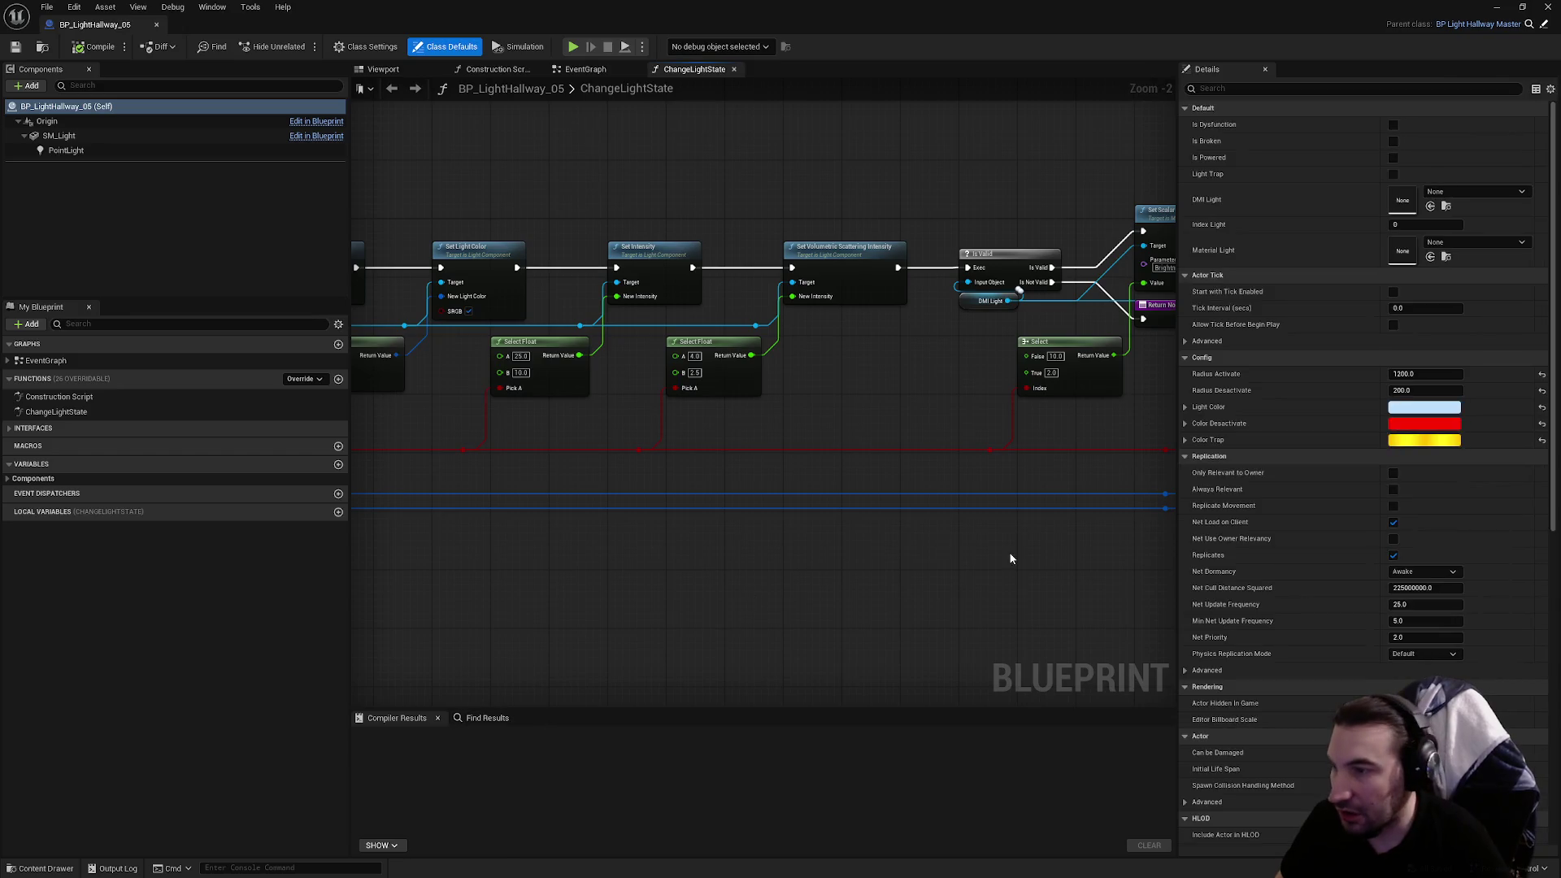
scroll(626, 393, up, 2)
mouse_move(618, 366)
mouse_down()
mouse_move(734, 506)
mouse_move(739, 428)
mouse_move(671, 434)
mouse_up()
click(662, 441)
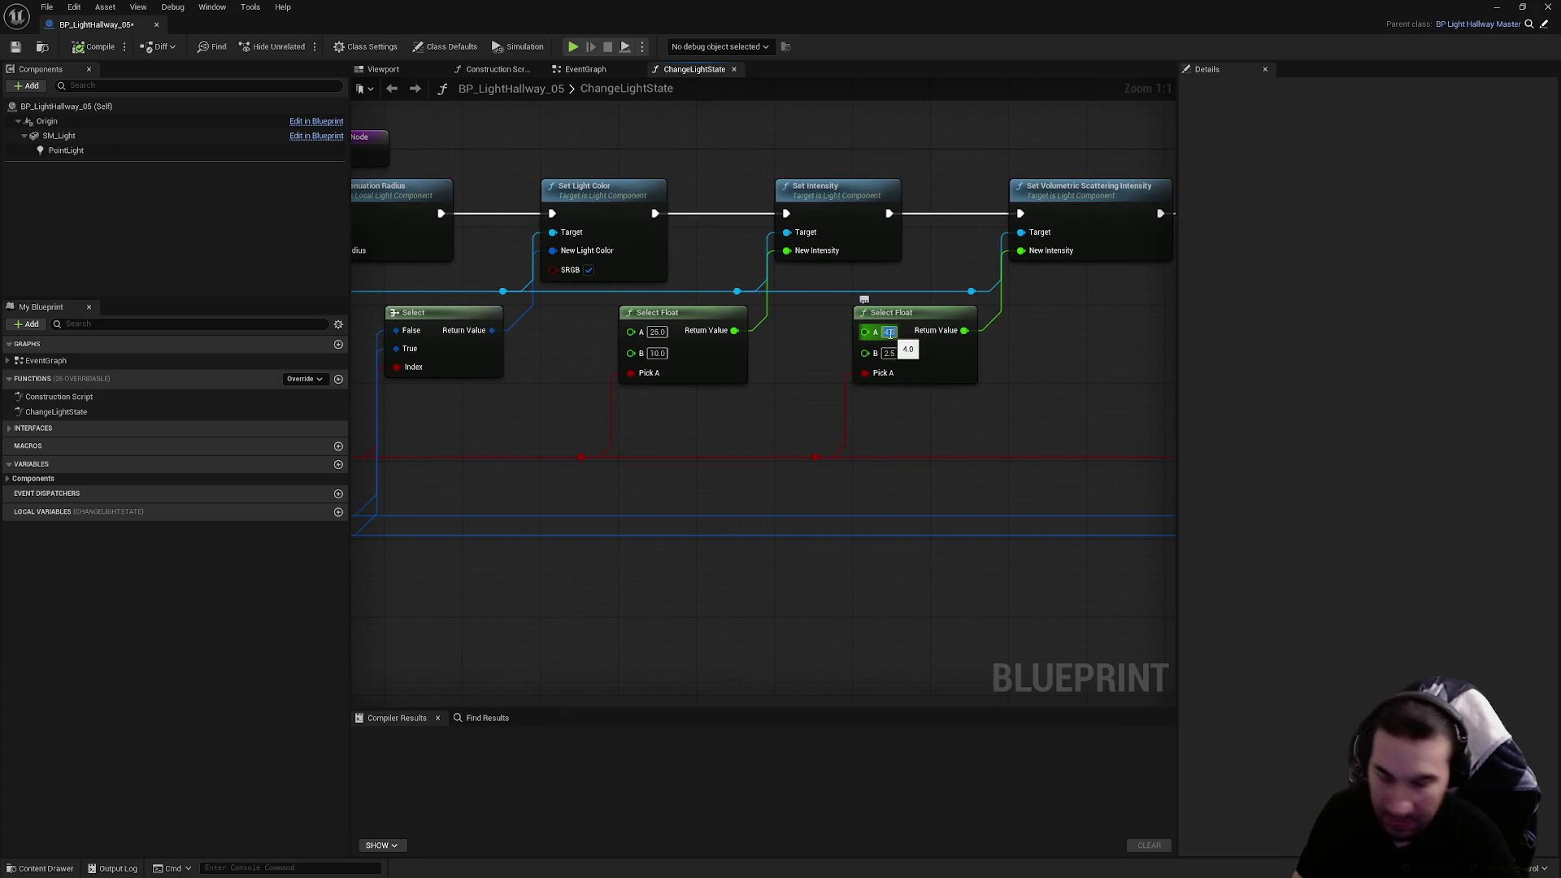
click(100, 49)
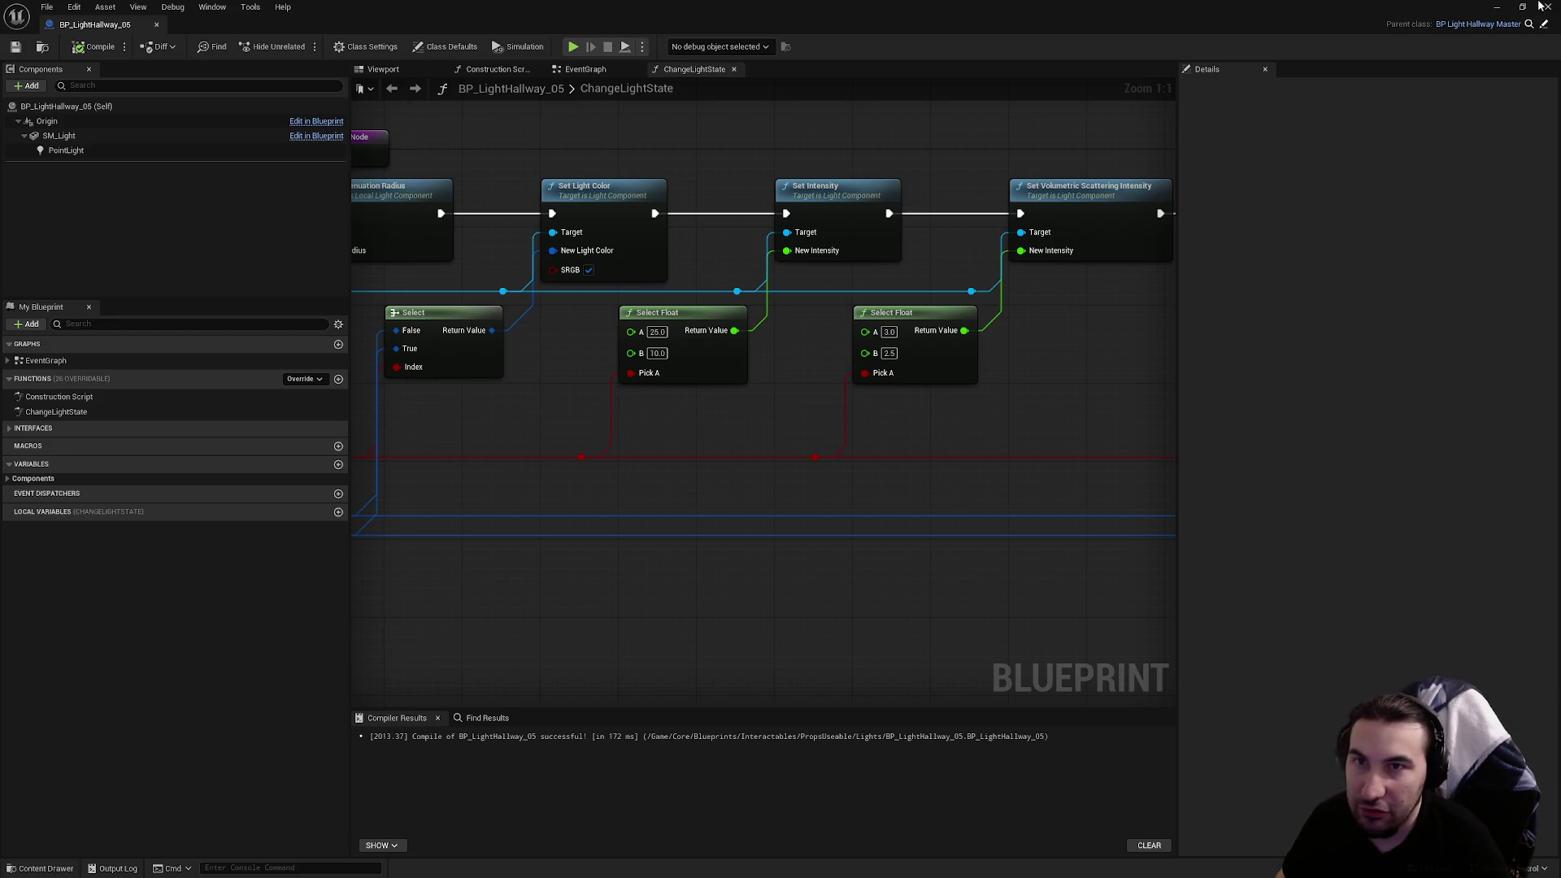
click(1541, 5)
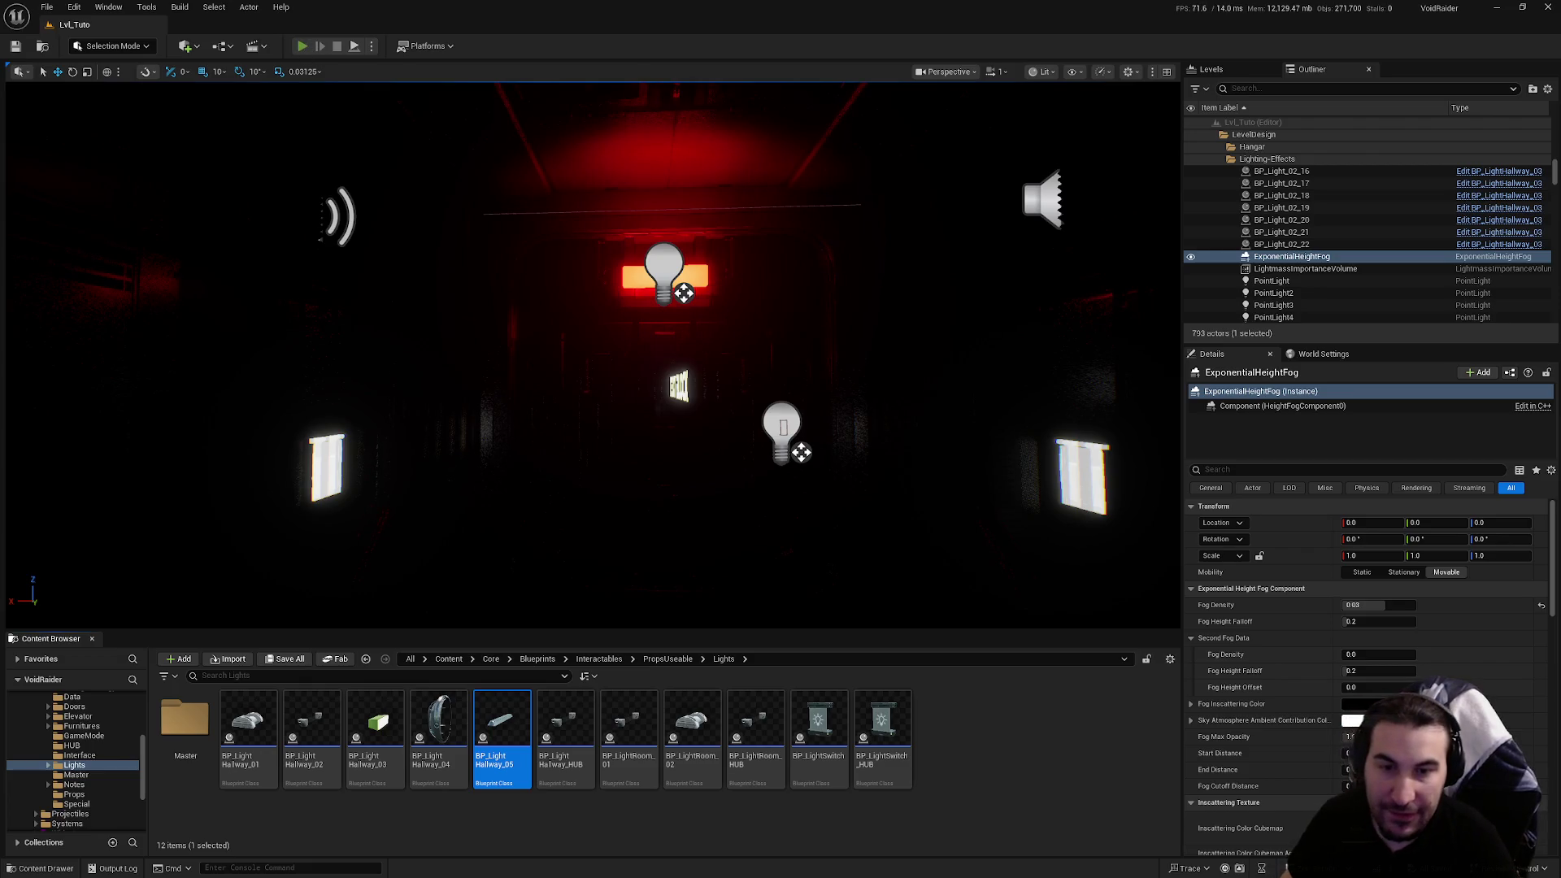
Play Lvl_Tuto in the editor, dismiss the tutorial prompt, stop, and start a fresh session
key(alt+p)
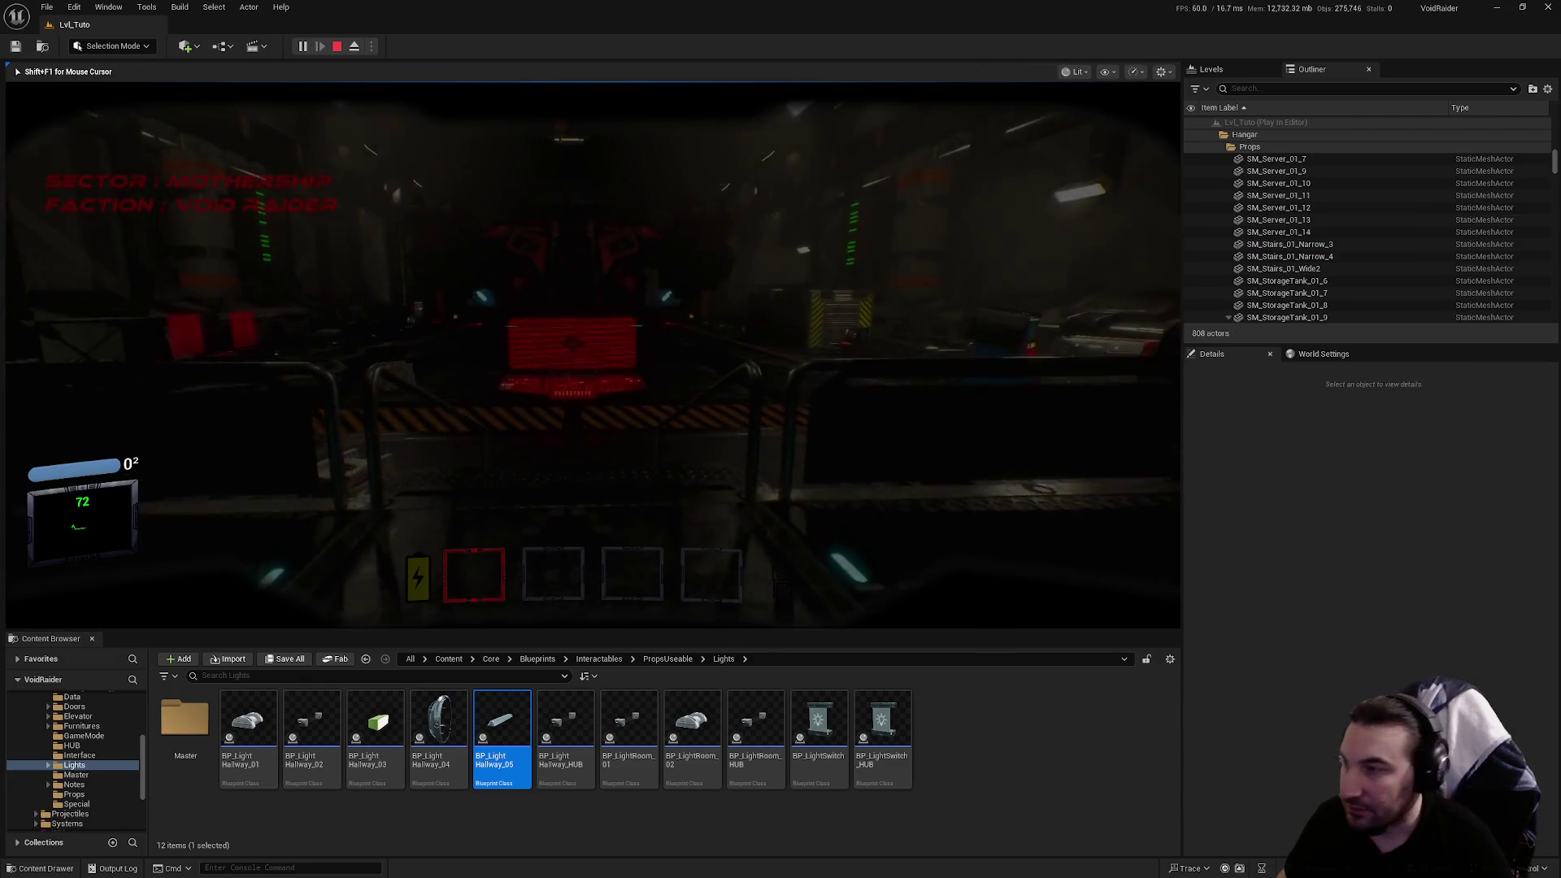
click(718, 463)
click(339, 48)
key(alt+p)
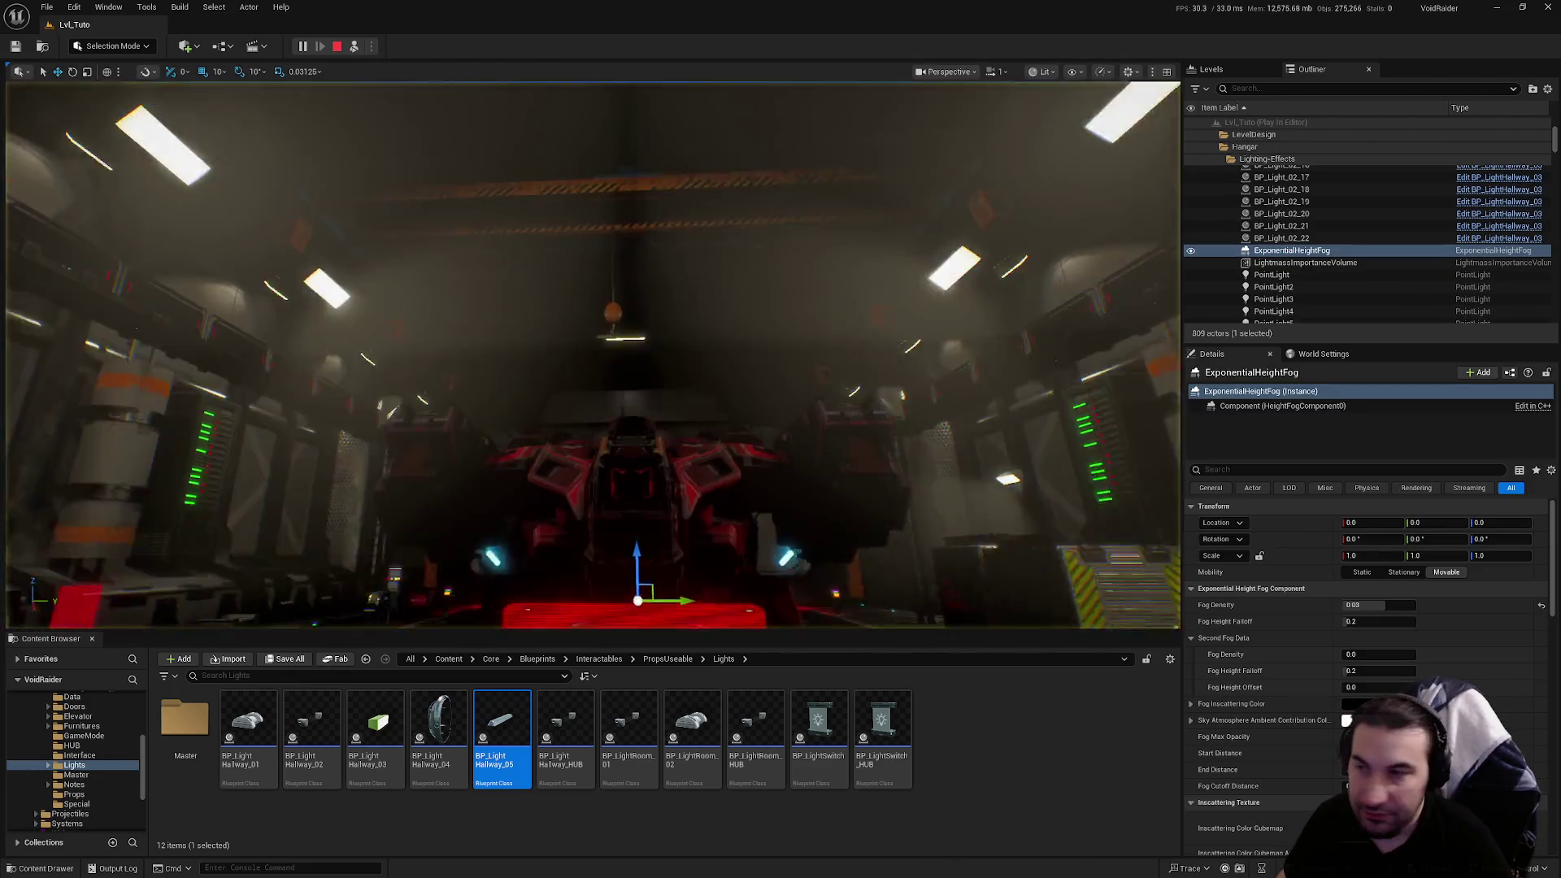